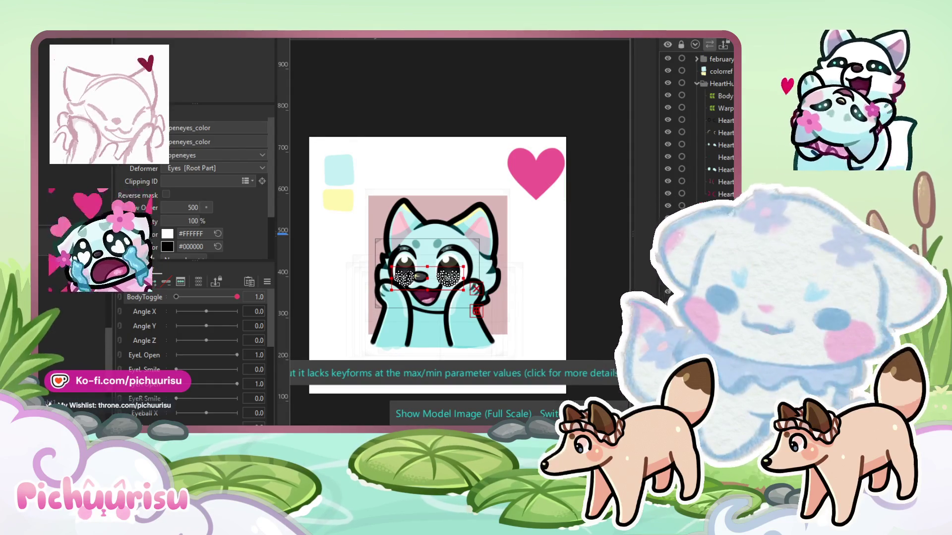
# Zoom into the cat's face and select the mouthupper_Mask art mesh over the mouth
pyautogui.scroll(5, 430, 271)
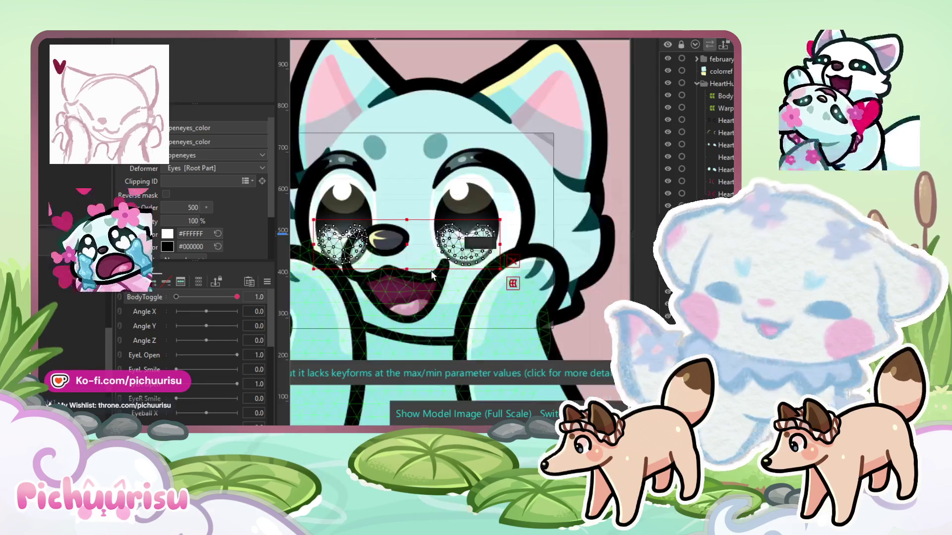
pyautogui.click(418, 248)
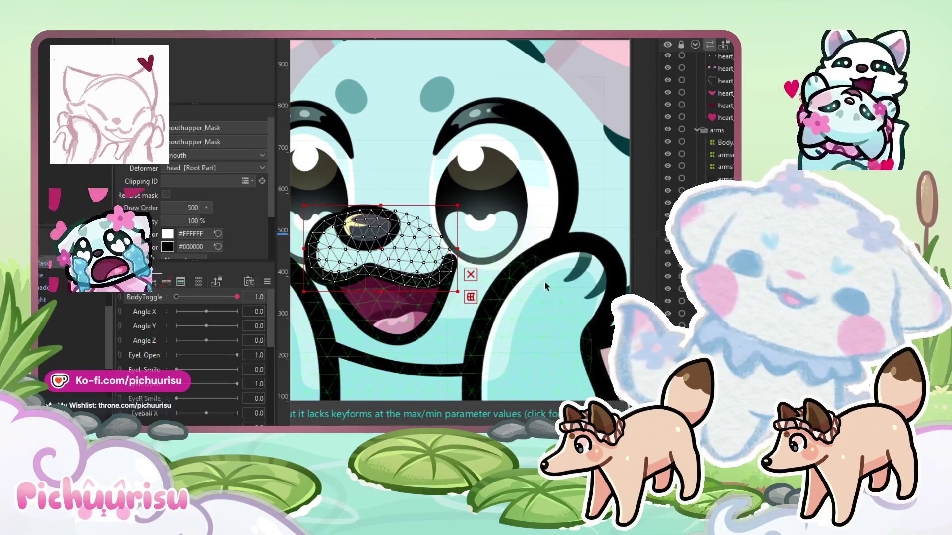
# Select the heart_shading2, head_line and mouth meshes in turn on the canvas
pyautogui.scroll(-2, 554, 268)
pyautogui.scroll(1, 430, 333)
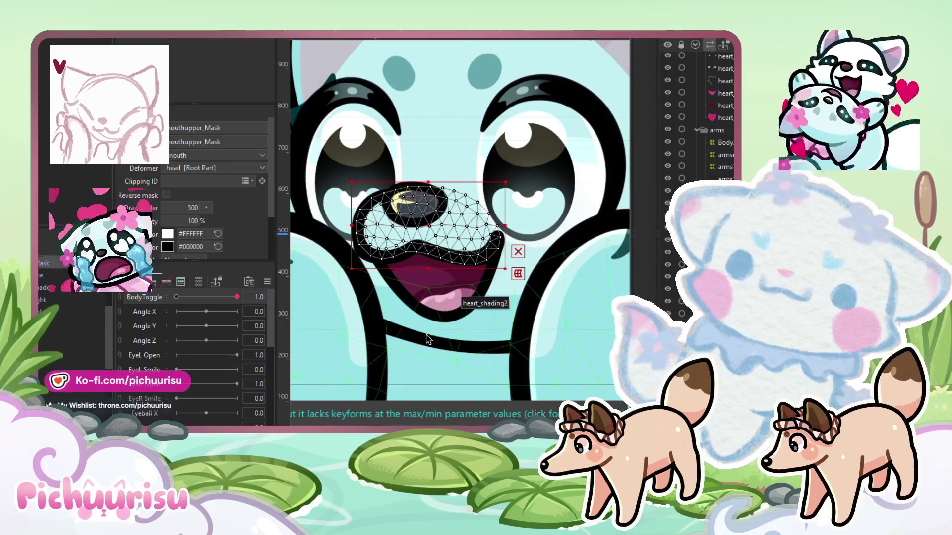
pyautogui.click(435, 292)
pyautogui.scroll(-3, 583, 280)
pyautogui.scroll(2, 549, 275)
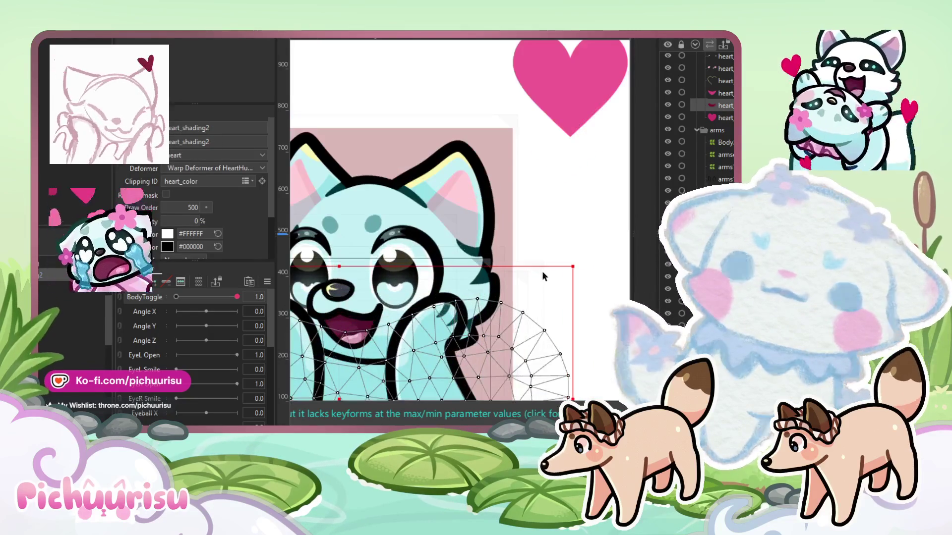
pyautogui.click(492, 256)
pyautogui.scroll(1, 489, 252)
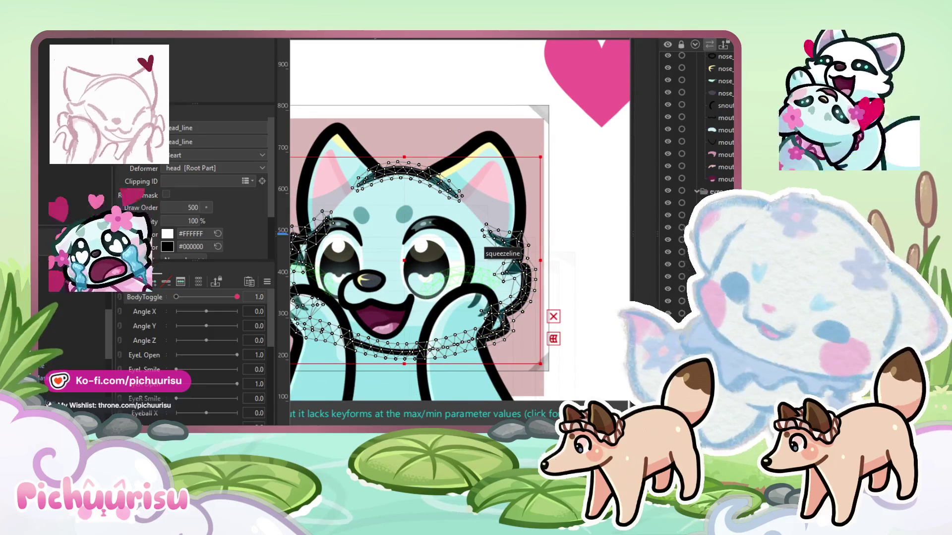
pyautogui.click(377, 312)
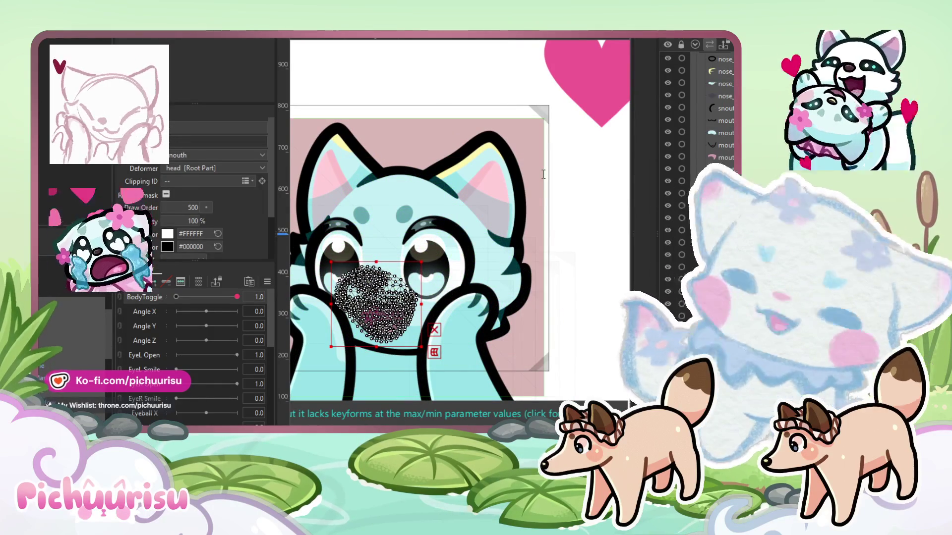
# Select the Warp12 snout deformer, heartelement, the paws, and finally HeartHug_Arms_line
pyautogui.click(411, 340)
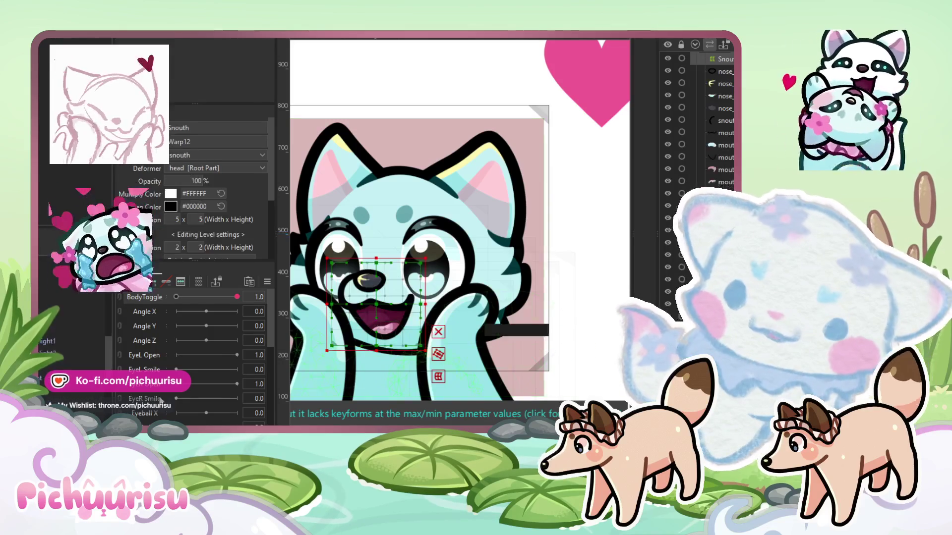
pyautogui.click(426, 263)
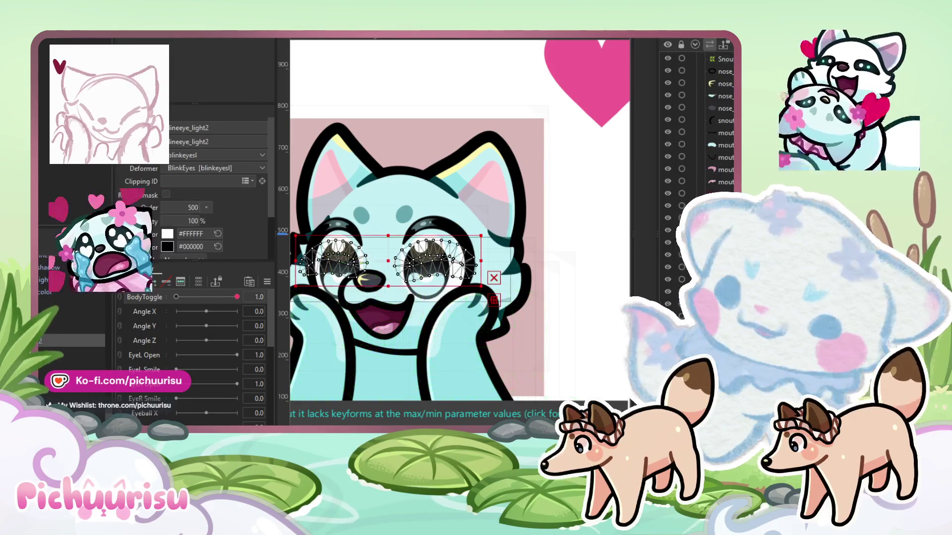
pyautogui.scroll(-5, 489, 195)
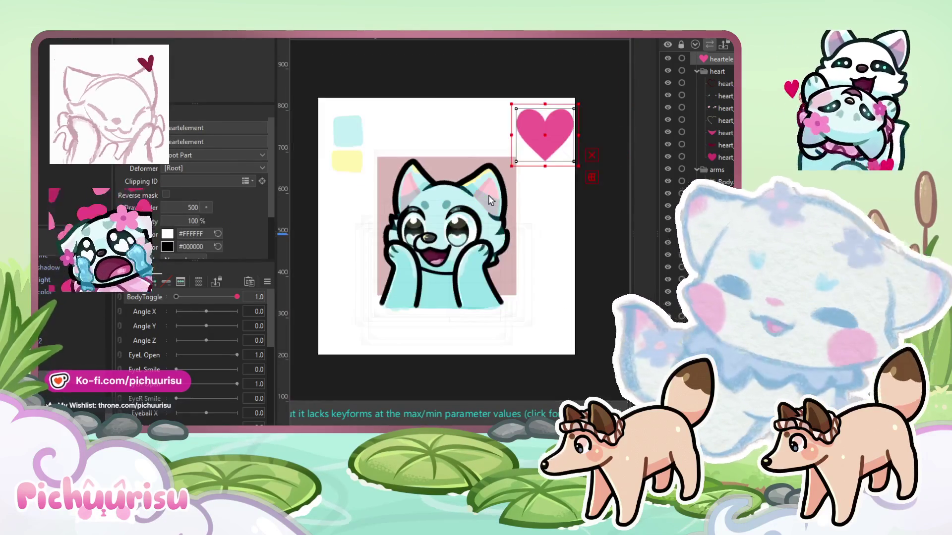
pyautogui.scroll(5, 453, 298)
pyautogui.click(450, 299)
pyautogui.click(479, 282)
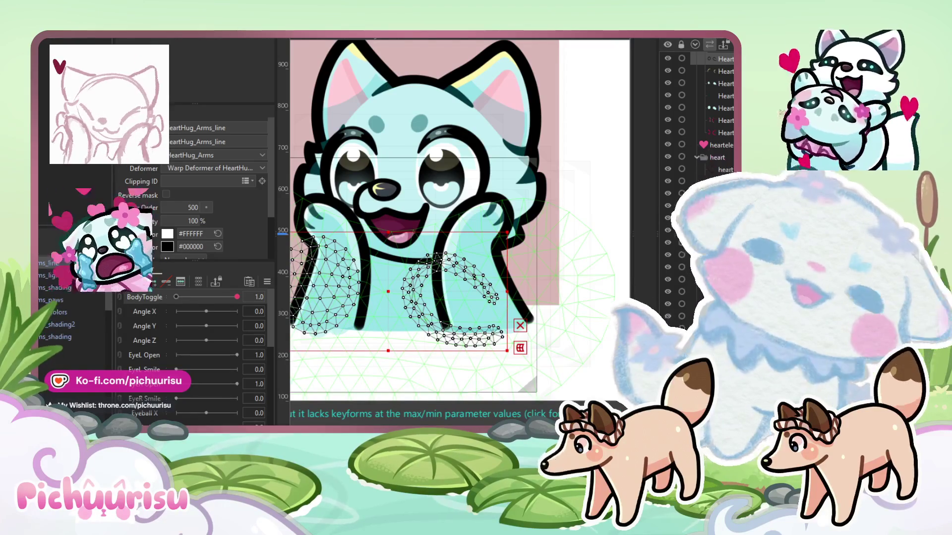
# Clear the selection, zoom out to the full cat emote and select the body mesh
pyautogui.click(568, 237)
pyautogui.scroll(-3, 567, 240)
pyautogui.scroll(2, 541, 242)
pyautogui.scroll(-1, 513, 244)
pyautogui.moveTo(513, 244); pyautogui.dragTo(519, 280)
pyautogui.click(520, 281)
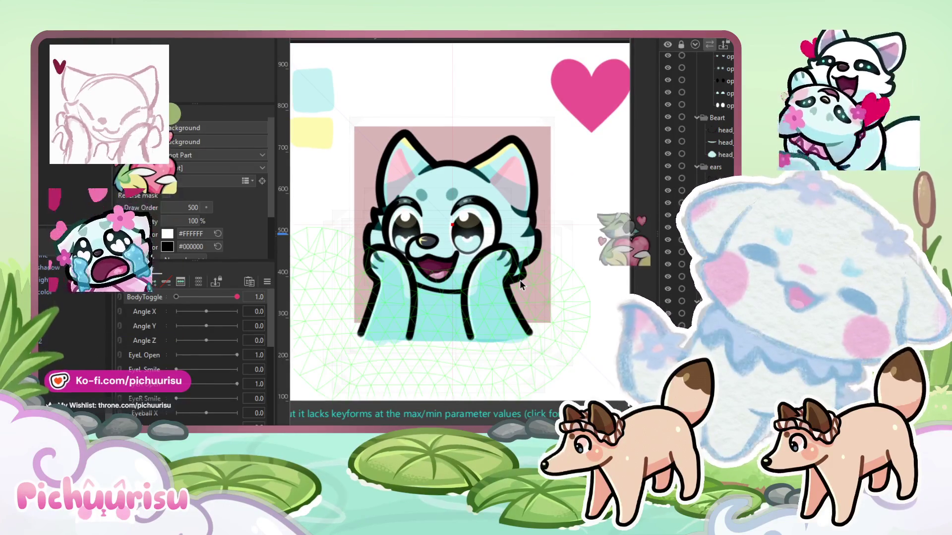
# Show the warp deformer grids around the cat's eyes and the arms1 deformer
pyautogui.scroll(2, 520, 280)
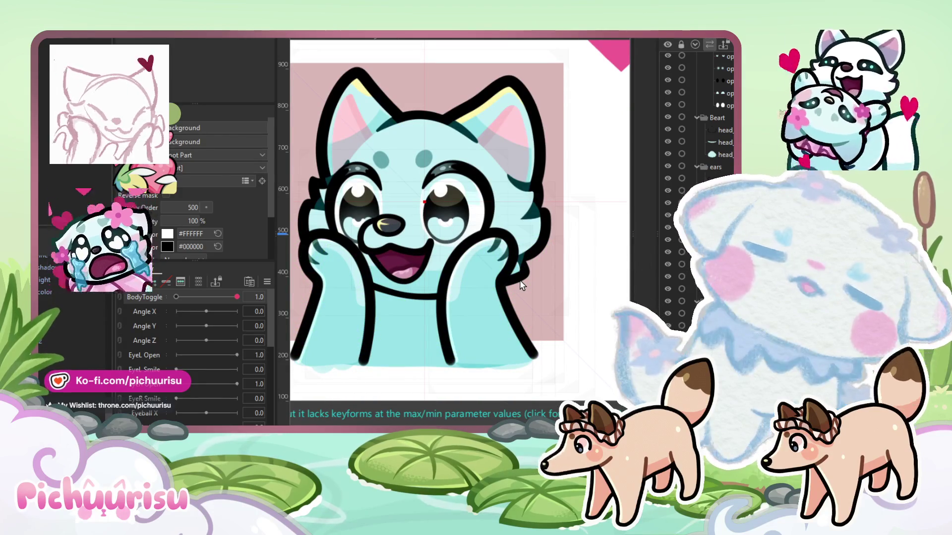
pyautogui.click(524, 268)
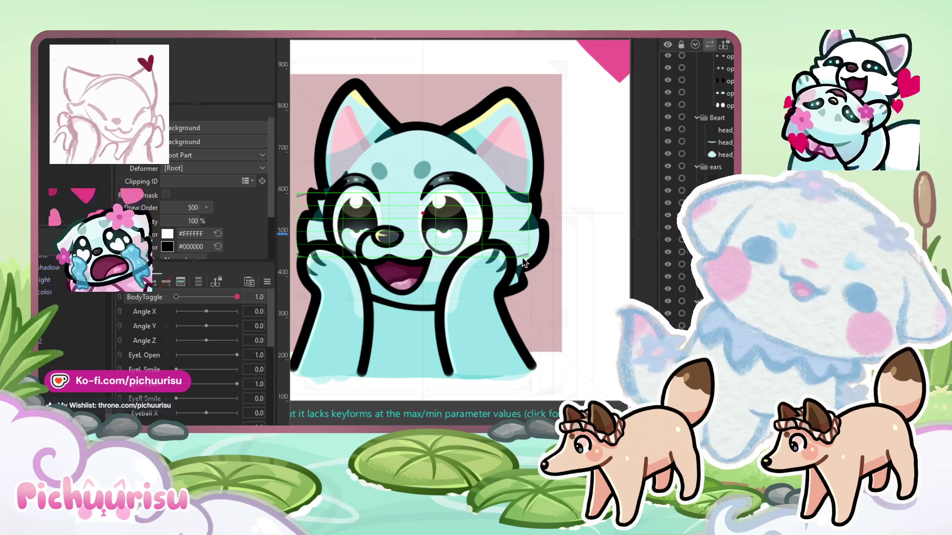
pyautogui.scroll(-2, 524, 263)
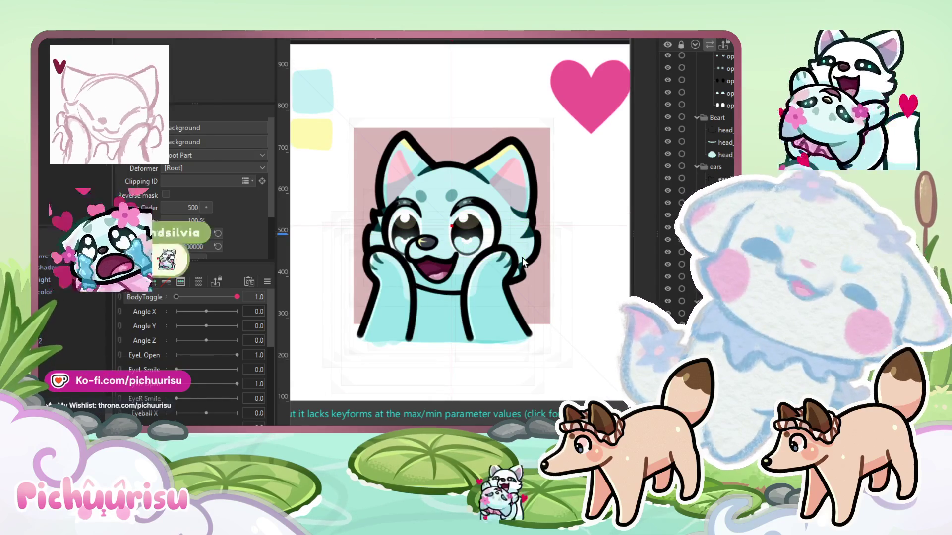
pyautogui.click(508, 259)
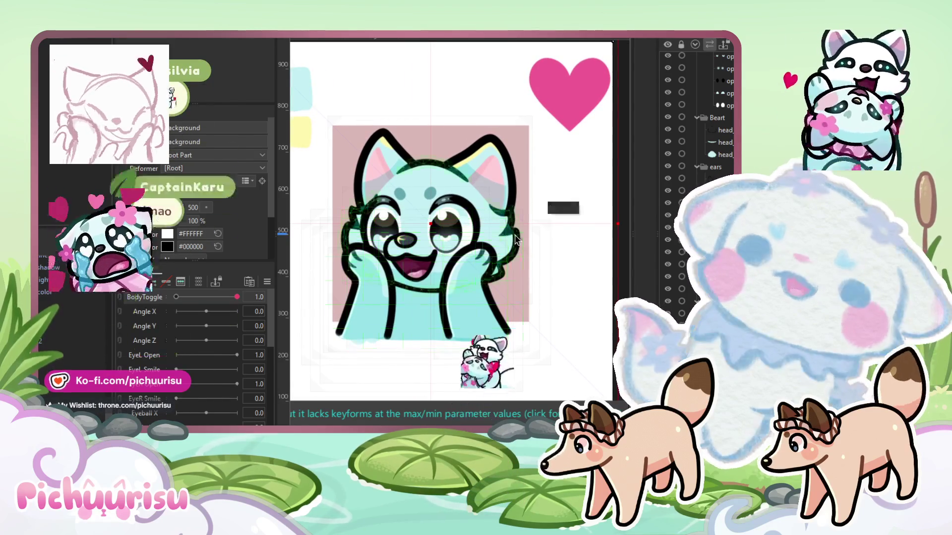
pyautogui.click(515, 240)
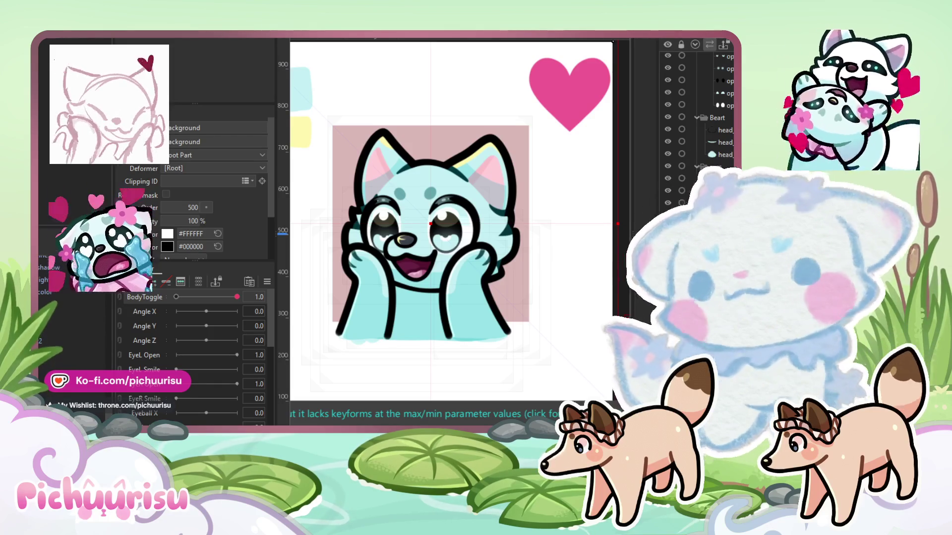
# Fit the canvas, then select the arms mesh, pink heart, eye shading, snout and mouth part
pyautogui.hotkey('ctrl', '-')
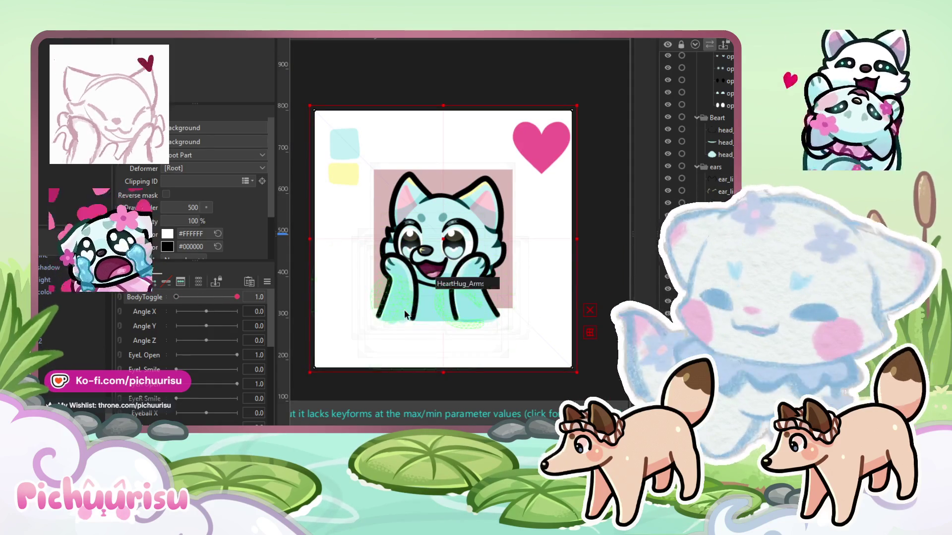
pyautogui.scroll(2, 471, 209)
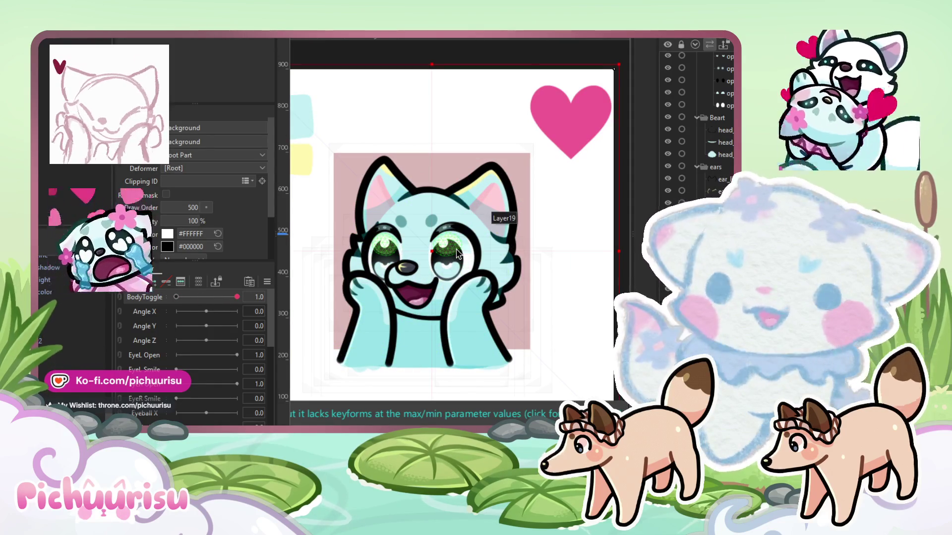
pyautogui.click(431, 307)
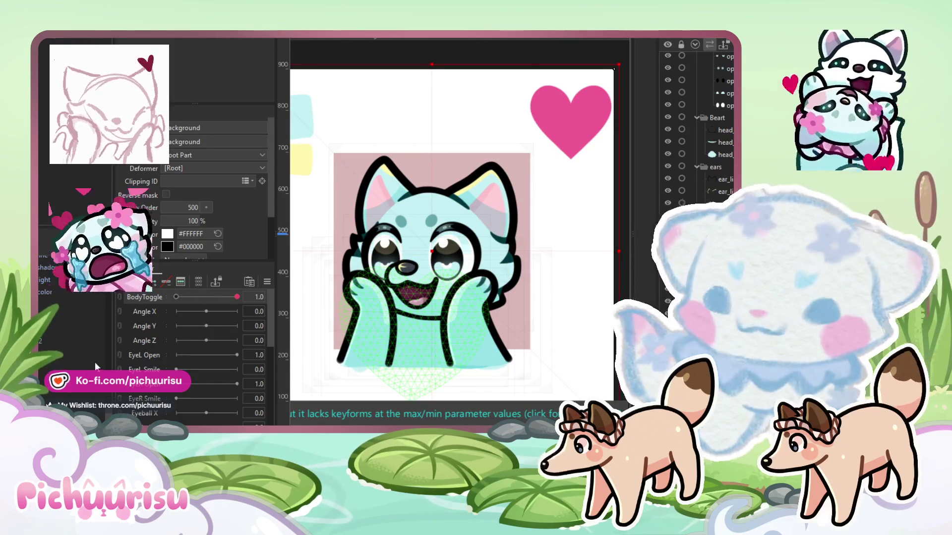
pyautogui.click(329, 239)
pyautogui.moveTo(353, 247); pyautogui.dragTo(347, 227)
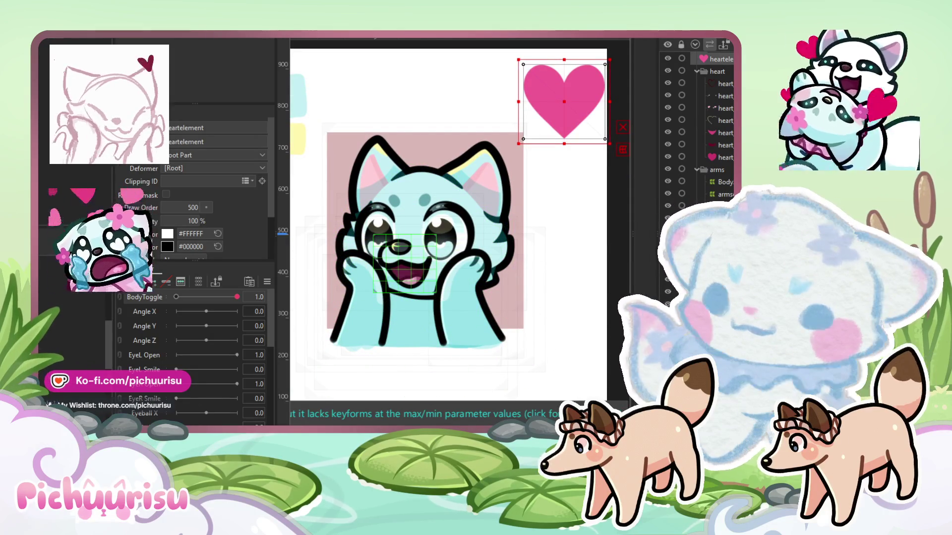
pyautogui.click(380, 223)
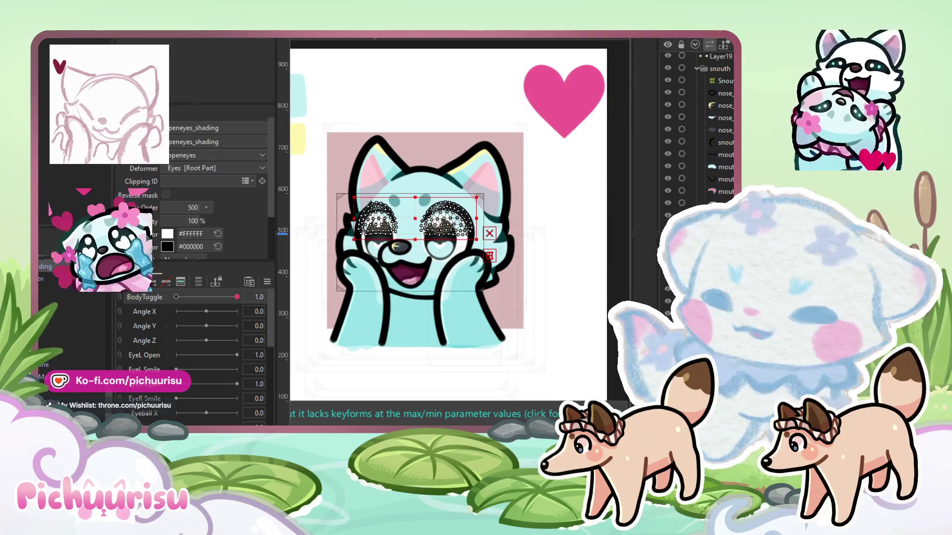
pyautogui.click(404, 245)
pyautogui.click(405, 270)
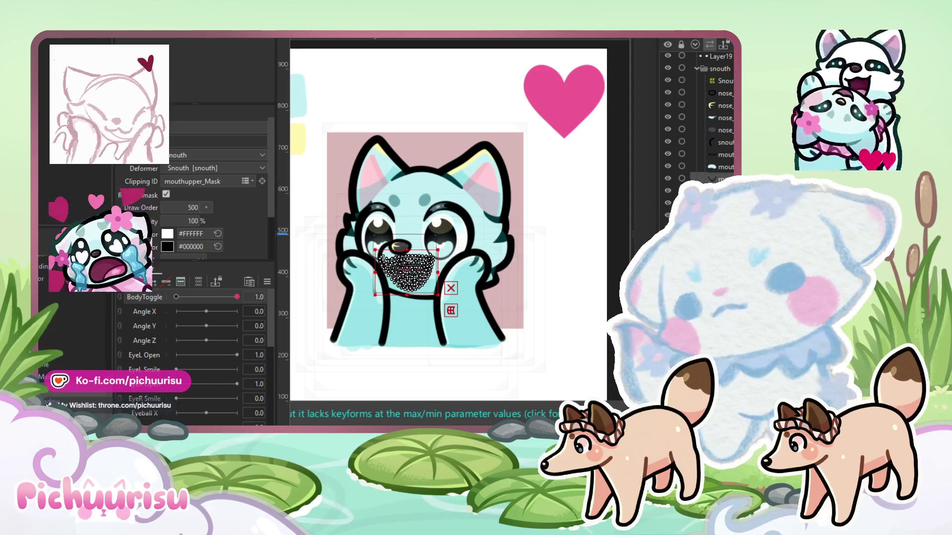
pyautogui.click(496, 337)
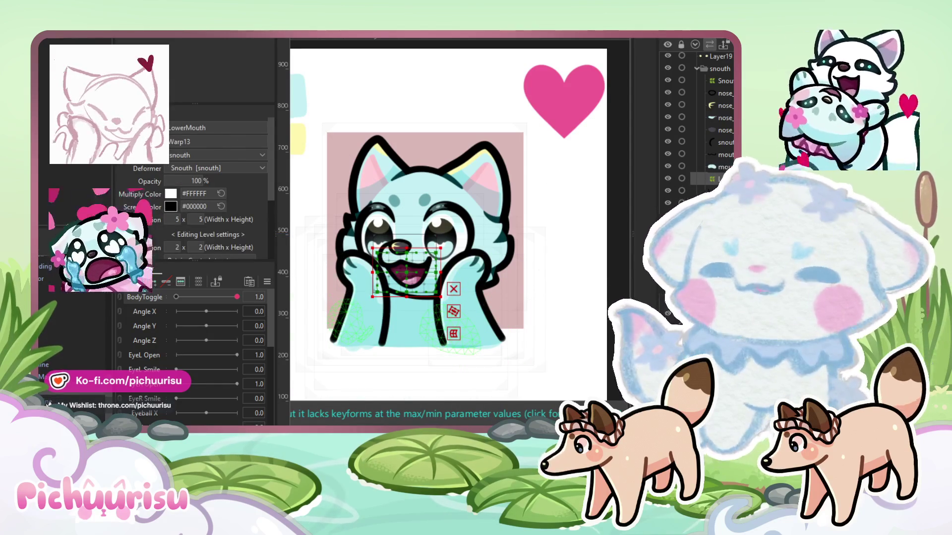
pyautogui.click(404, 258)
pyautogui.click(399, 247)
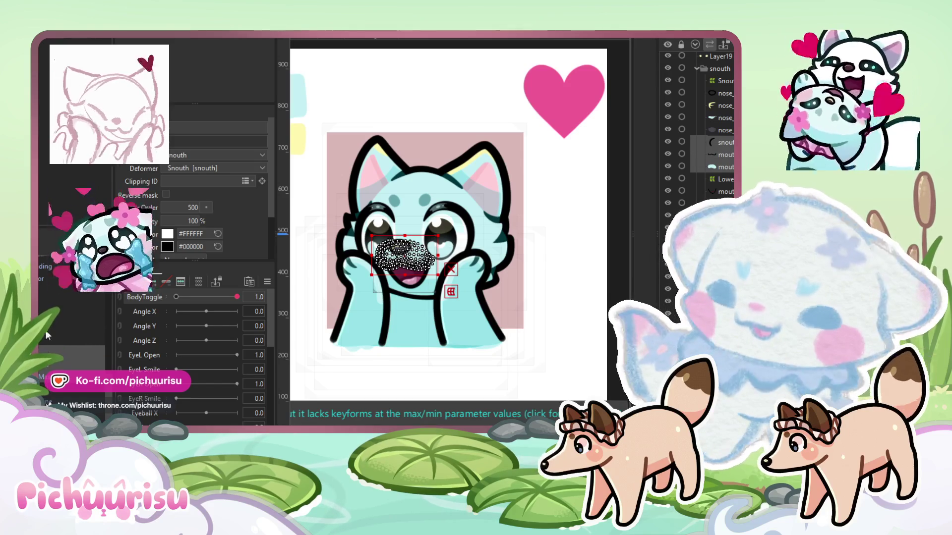
pyautogui.click(404, 248)
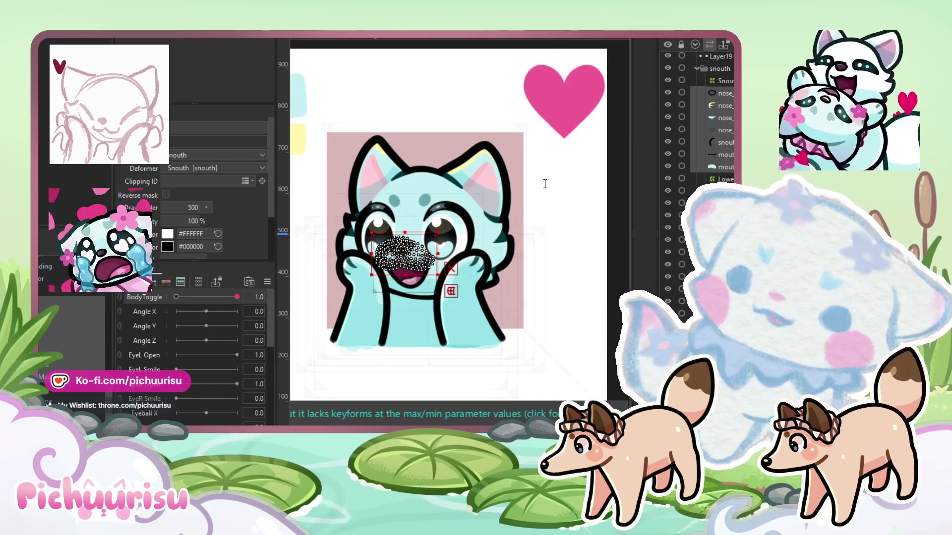
pyautogui.click(412, 256)
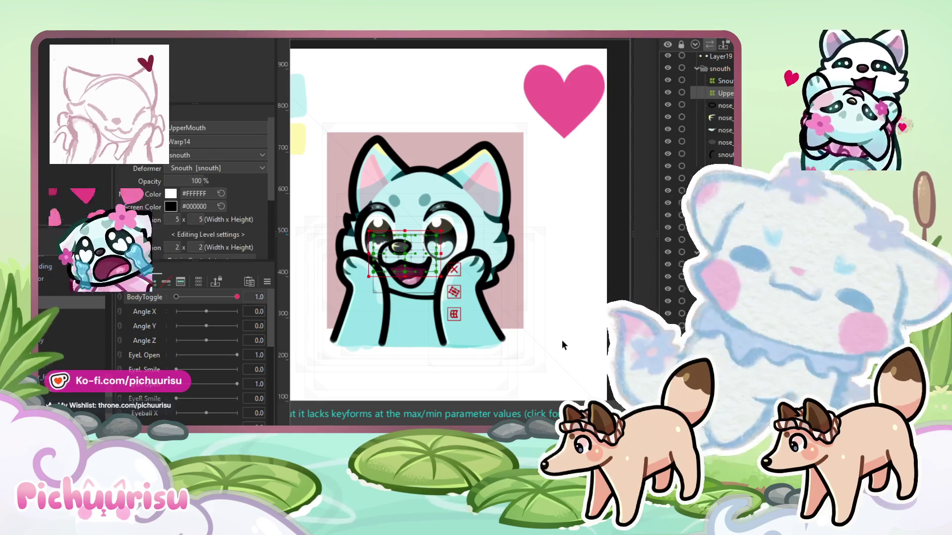
pyautogui.scroll(-2, 452, 265)
pyautogui.scroll(1, 453, 265)
pyautogui.scroll(-1, 453, 266)
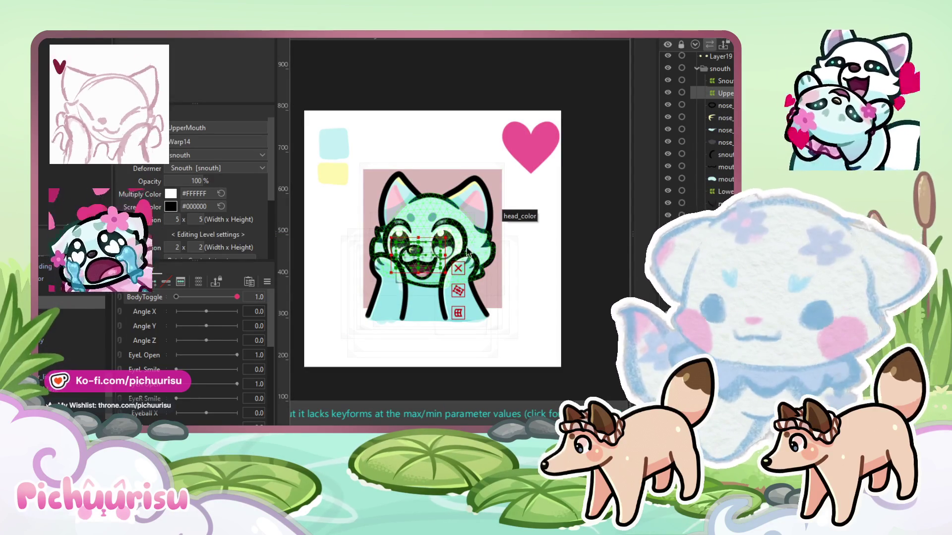
pyautogui.scroll(-2, 54, 325)
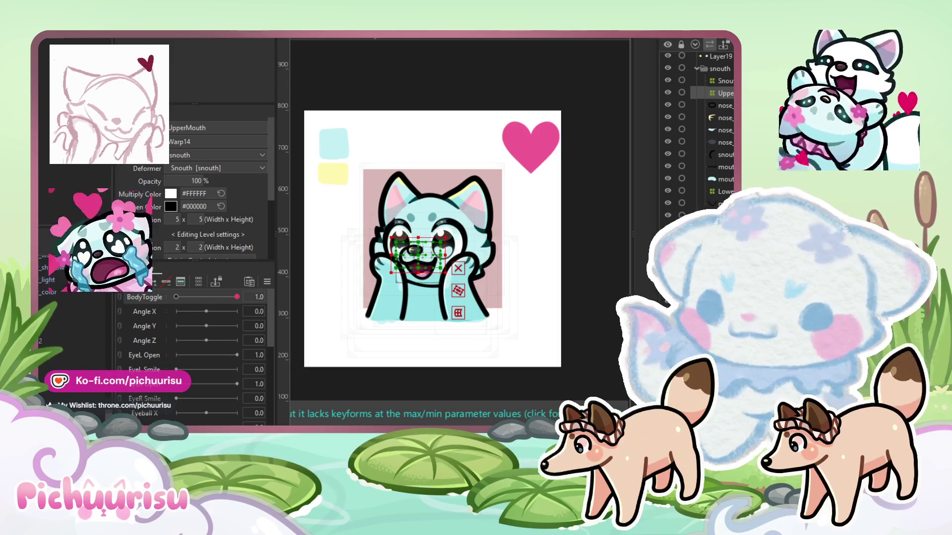
pyautogui.scroll(3, 488, 279)
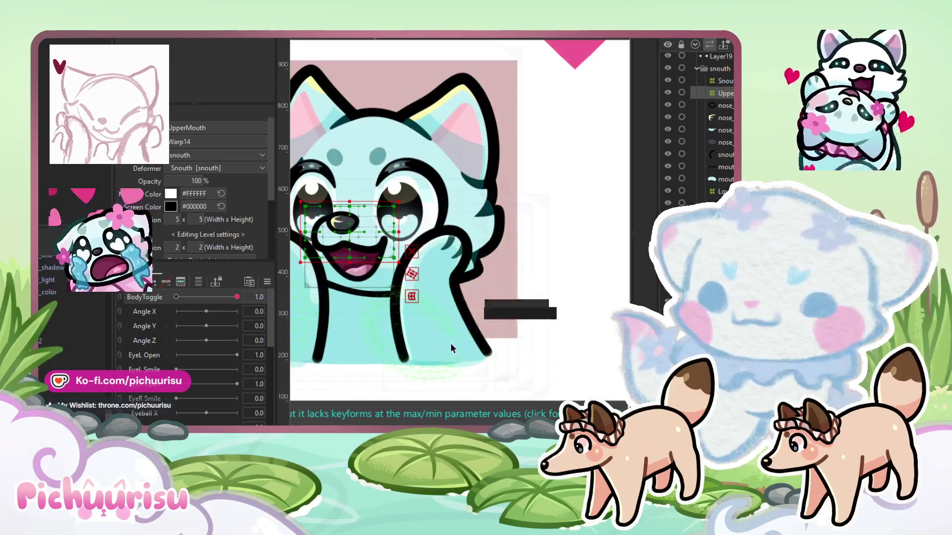
pyautogui.click(473, 334)
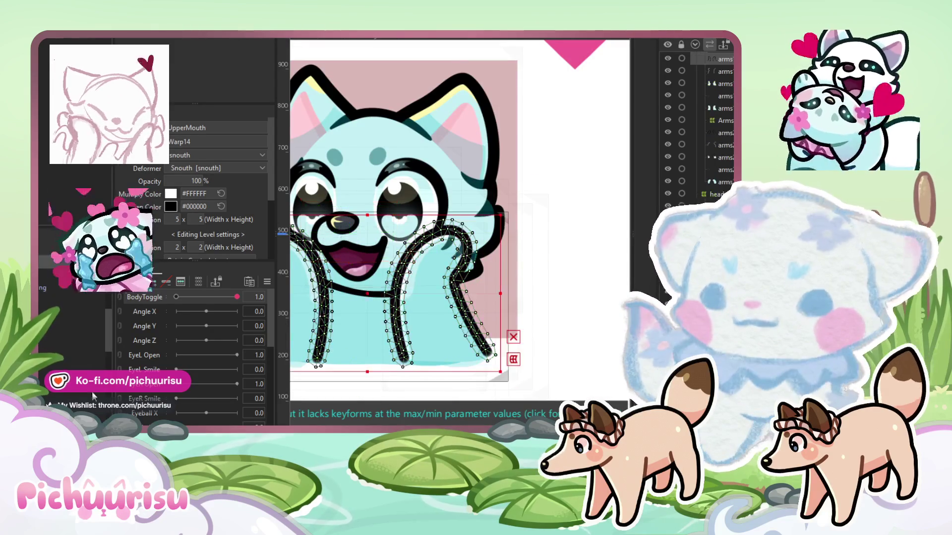
# Select all arm meshes and the Arms warp deformer, moving it down and left
pyautogui.hotkey('ctrl', 'a')
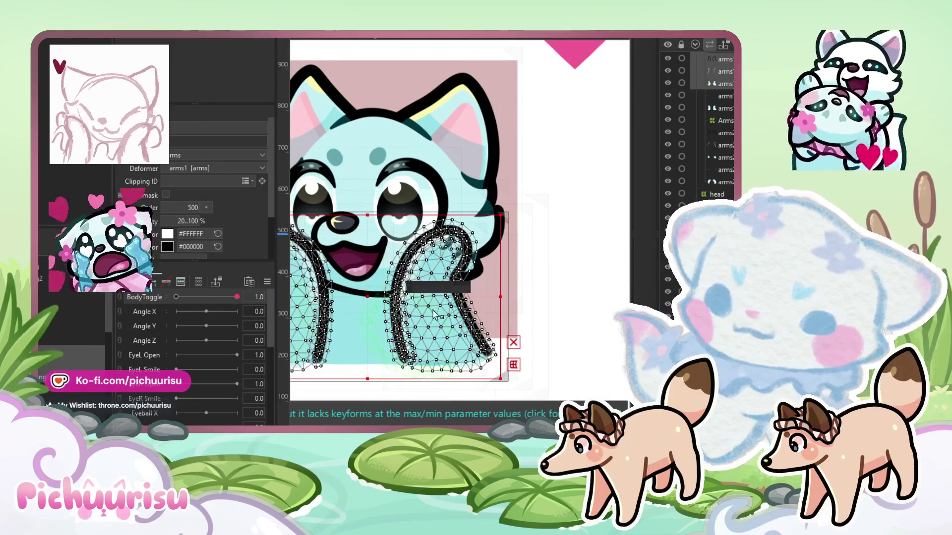
pyautogui.click(492, 238)
pyautogui.scroll(-2, 493, 239)
pyautogui.moveTo(459, 258); pyautogui.dragTo(404, 275)
# Select the arms1 Warp2 deformer, then the warp deformer covering the lower body
pyautogui.moveTo(237, 297)
pyautogui.mouseDown()
pyautogui.moveTo(200, 296)
pyautogui.moveTo(238, 296)
pyautogui.mouseUp()
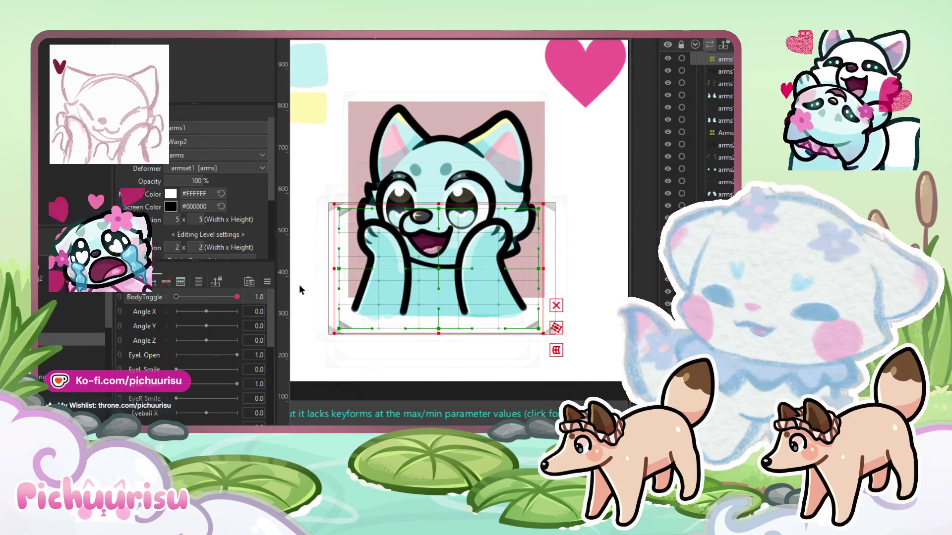
pyautogui.moveTo(192, 314)
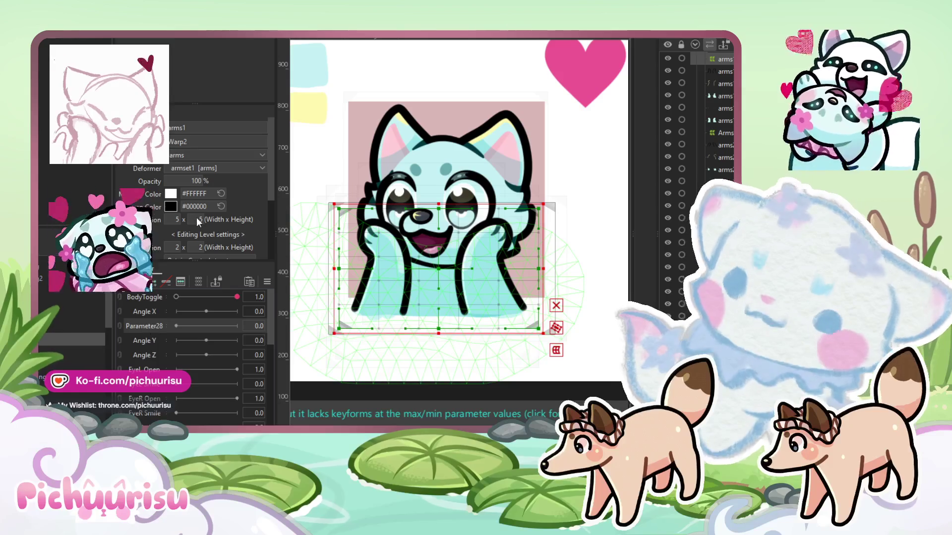
pyautogui.press('Escape')
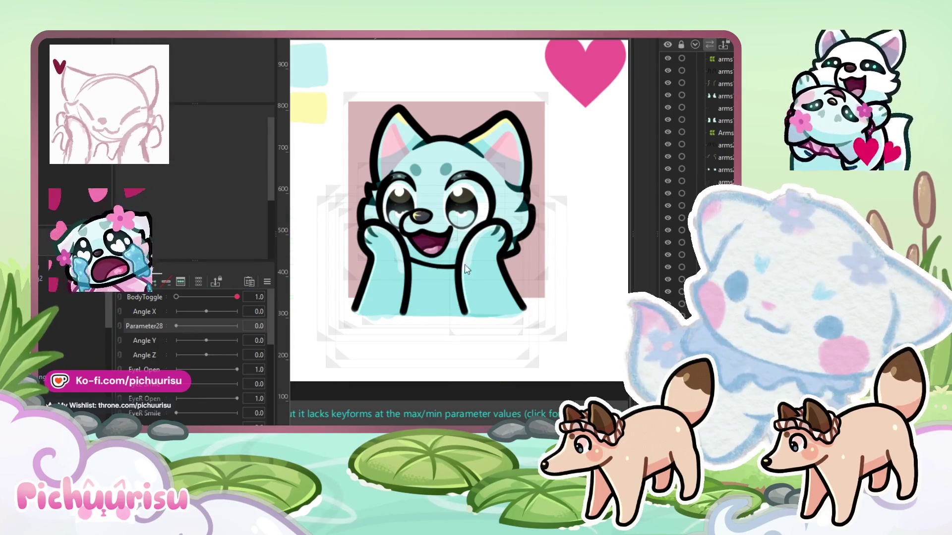
pyautogui.click(324, 350)
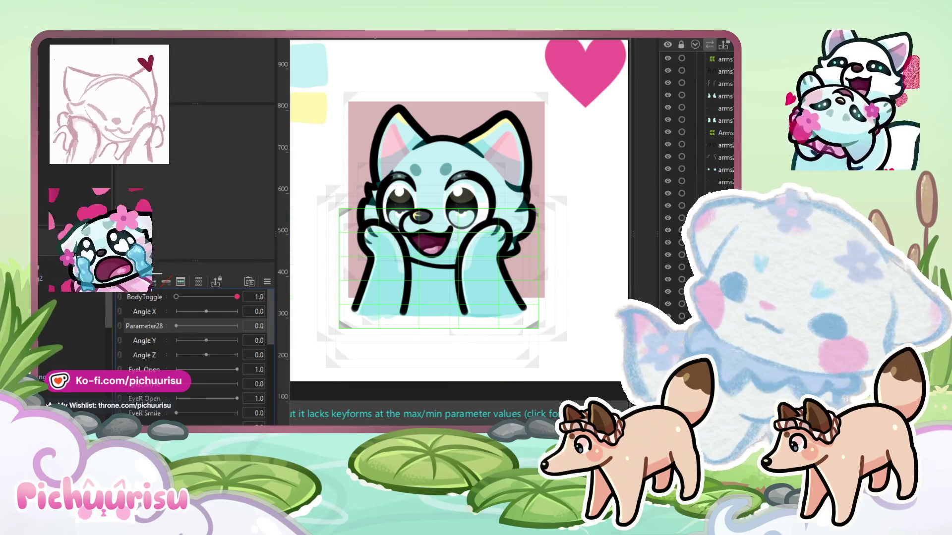
# Rename Parameter28 to ArmAnim
pyautogui.rightClick(157, 344)
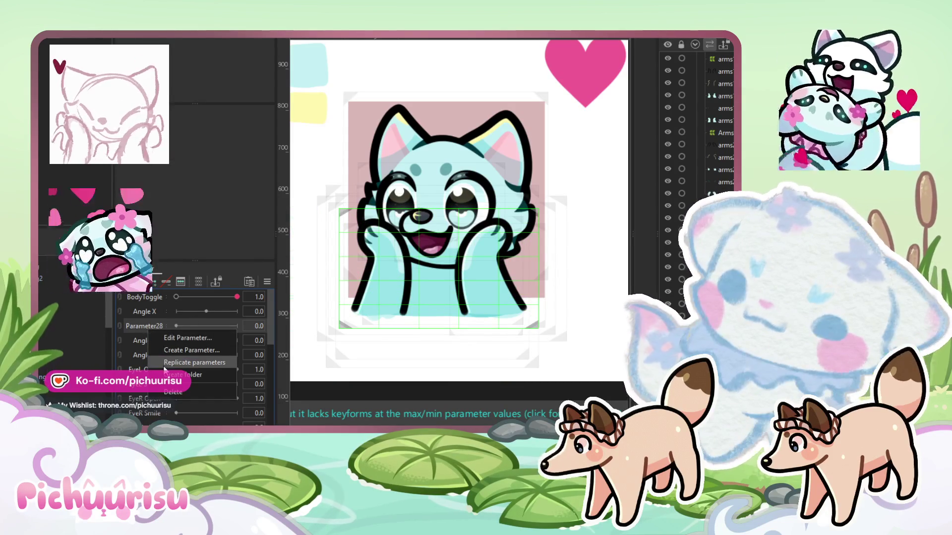
pyautogui.press('Escape')
pyautogui.write('ArmAnim')
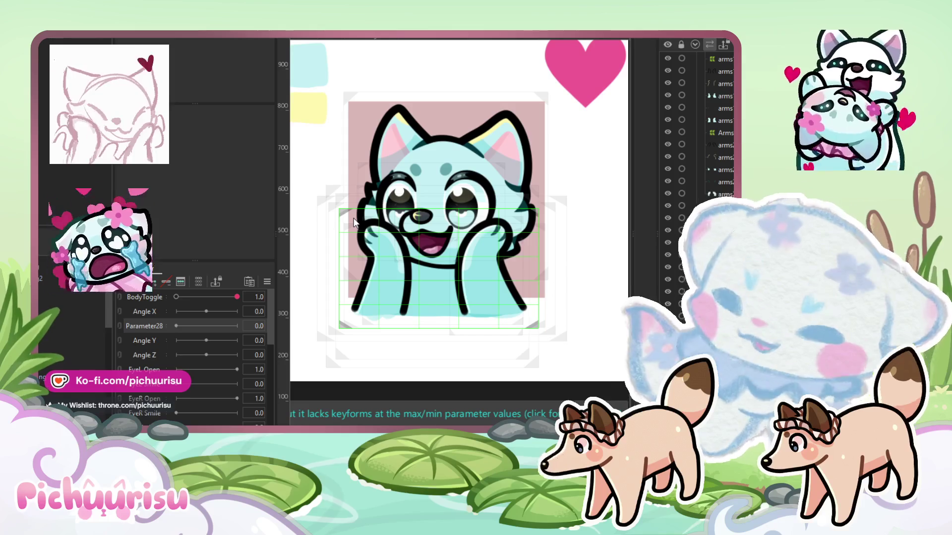
pyautogui.press('Return')
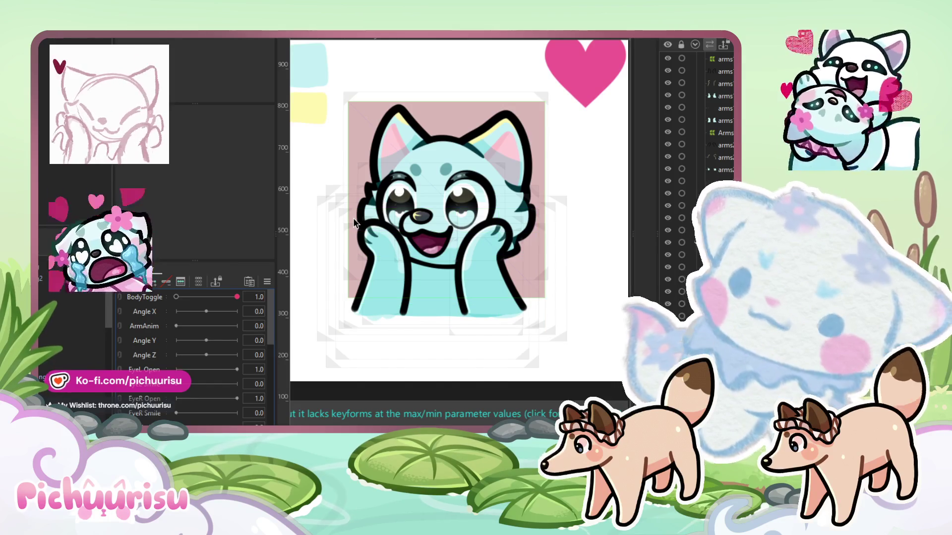
pyautogui.click(148, 325)
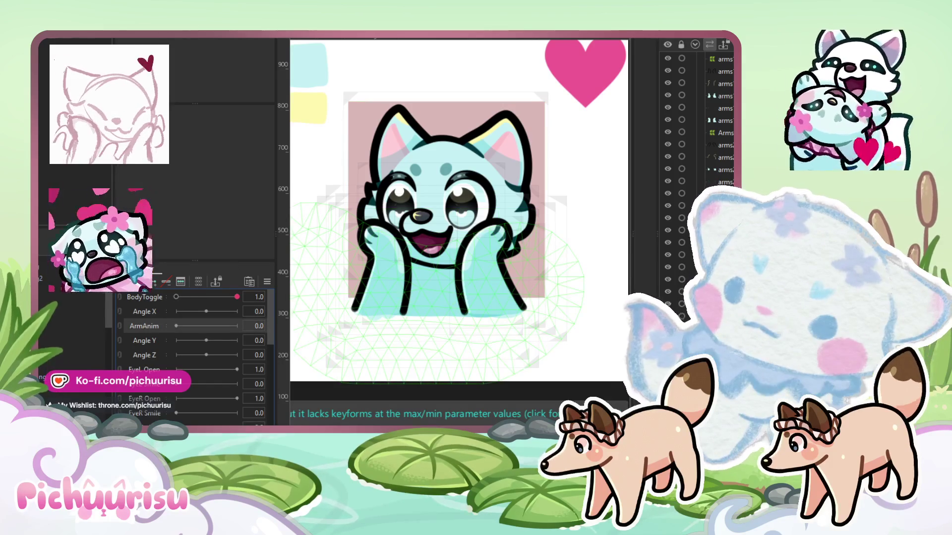
# Select the arm warp deformers and add ArmAnim keys at 0.0, 5.2 and 10.0
pyautogui.click(501, 246)
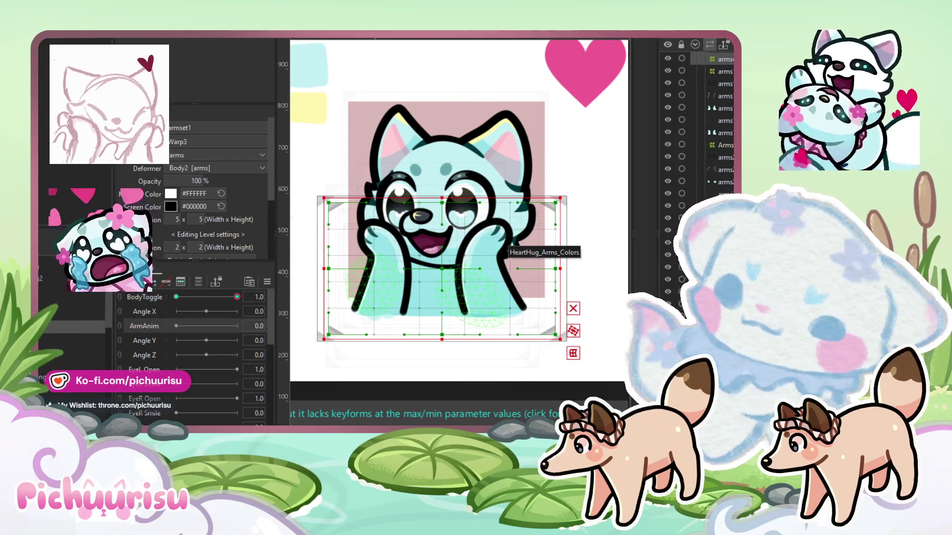
pyautogui.click(503, 248)
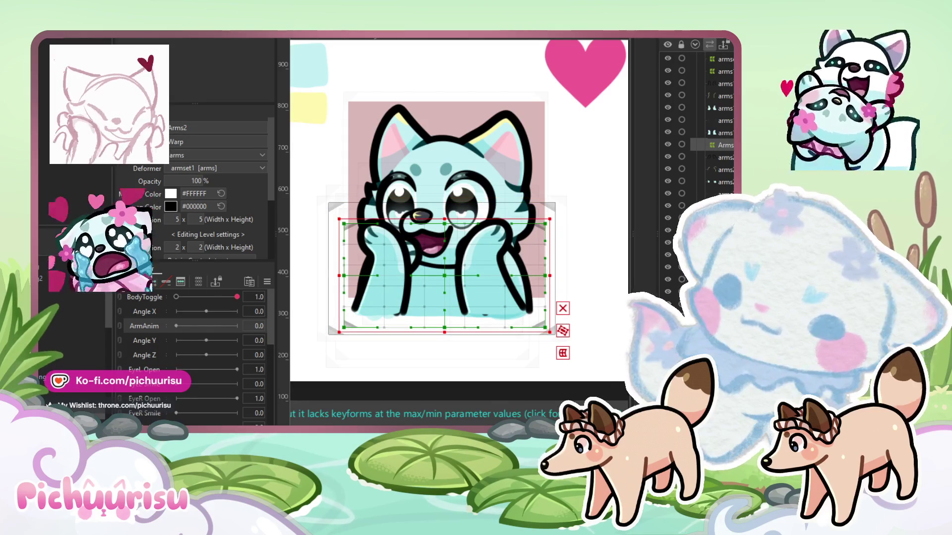
pyautogui.click(495, 248)
pyautogui.click(207, 325)
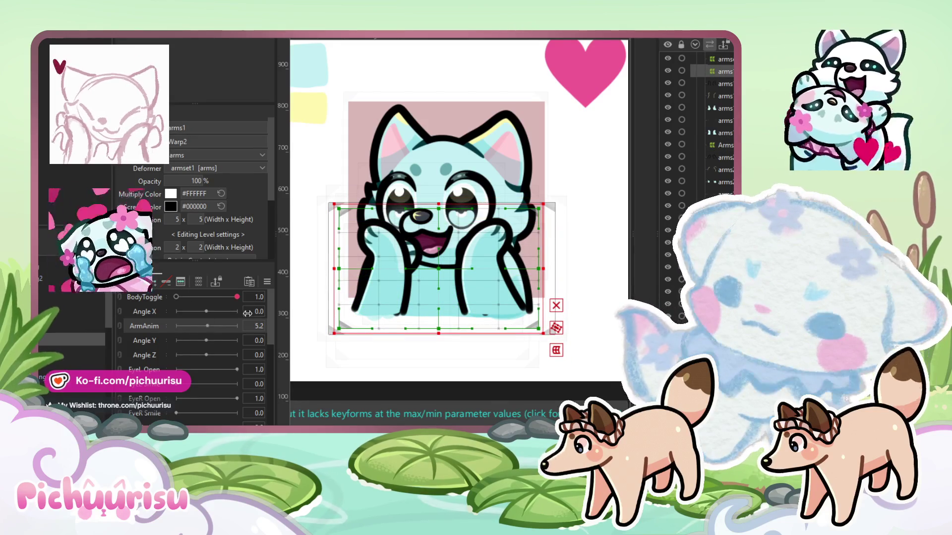
pyautogui.click(237, 326)
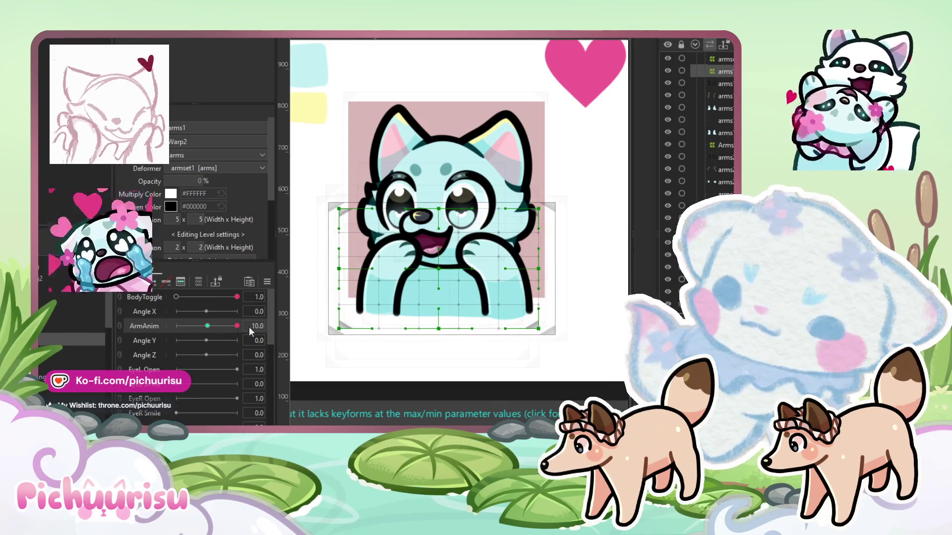
pyautogui.click(176, 325)
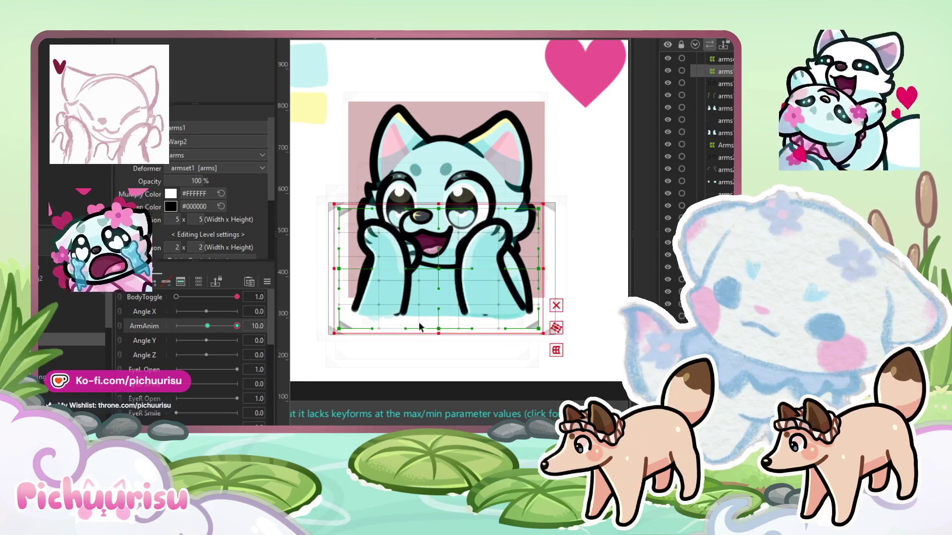
pyautogui.click(206, 326)
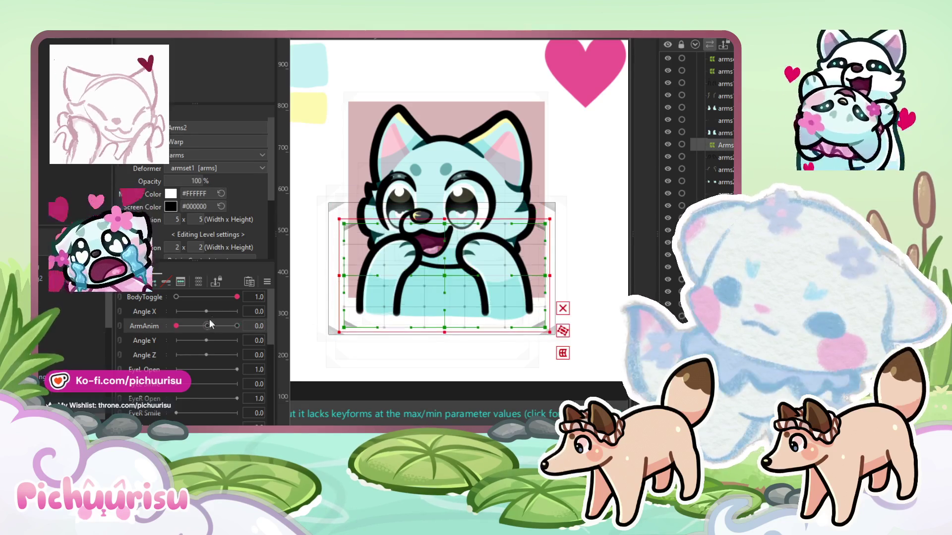
pyautogui.click(176, 320)
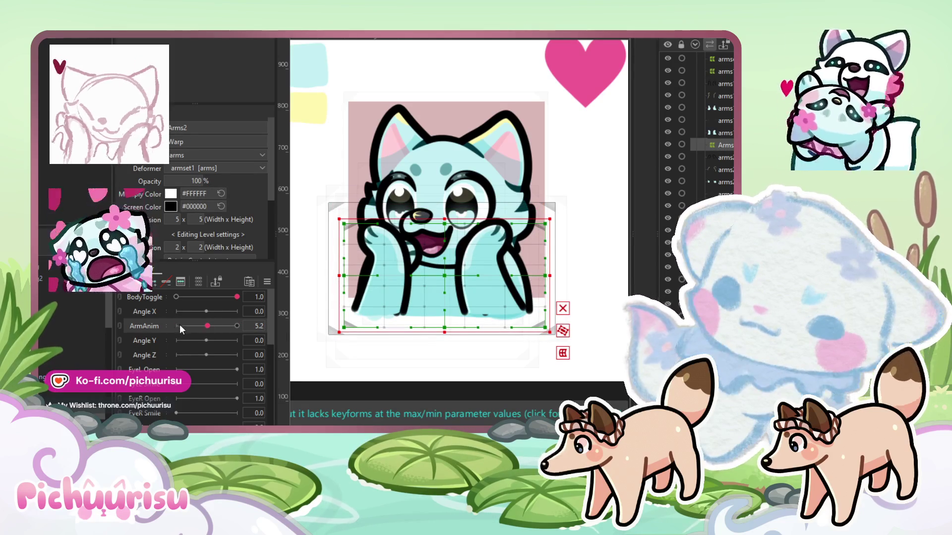
pyautogui.click(176, 326)
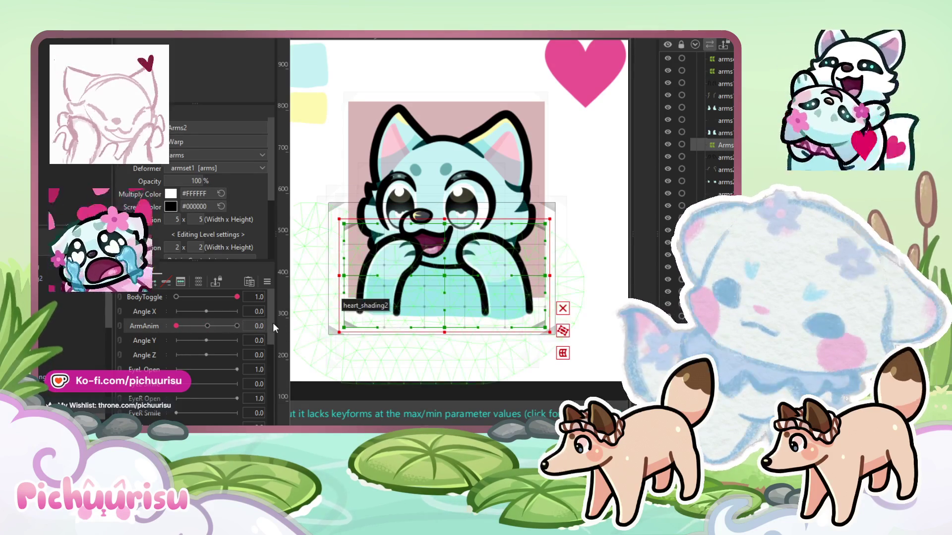
# Scrub ArmAnim between 0.0 and 10.0 to test the arm swing
pyautogui.moveTo(197, 325); pyautogui.dragTo(204, 327)
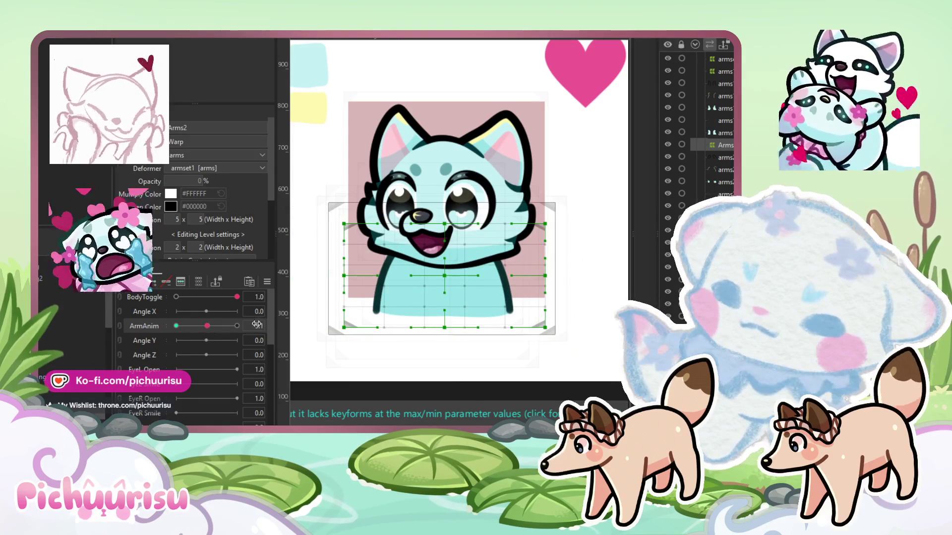
pyautogui.click(237, 325)
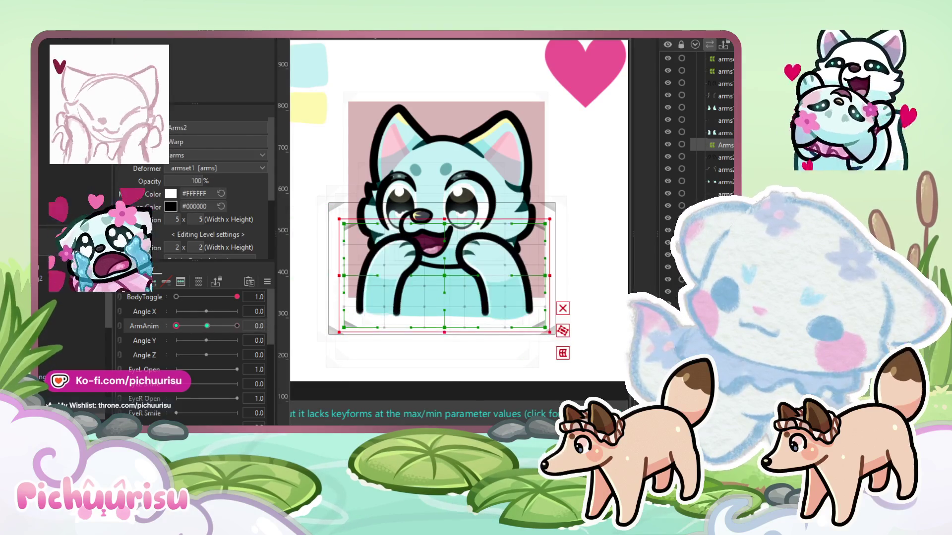
pyautogui.click(176, 325)
pyautogui.click(237, 325)
pyautogui.click(176, 325)
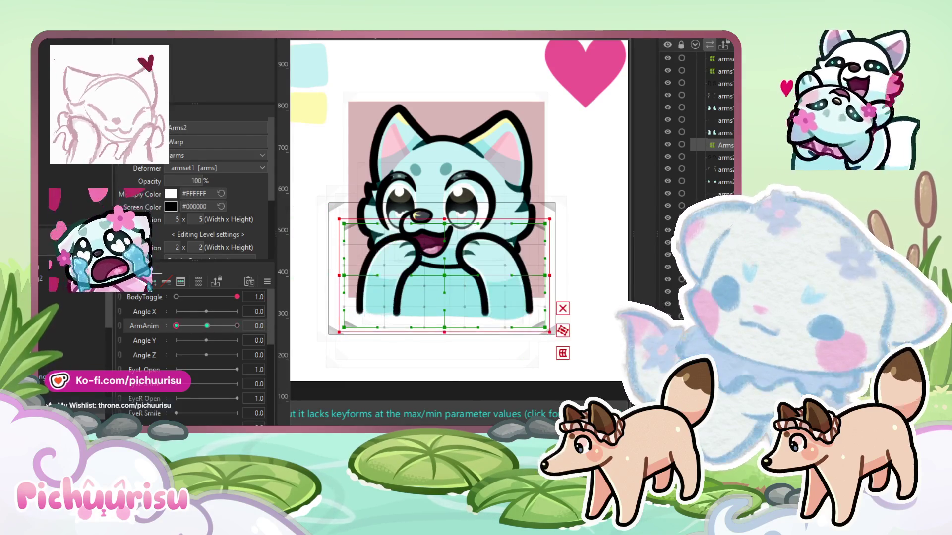
pyautogui.click(471, 233)
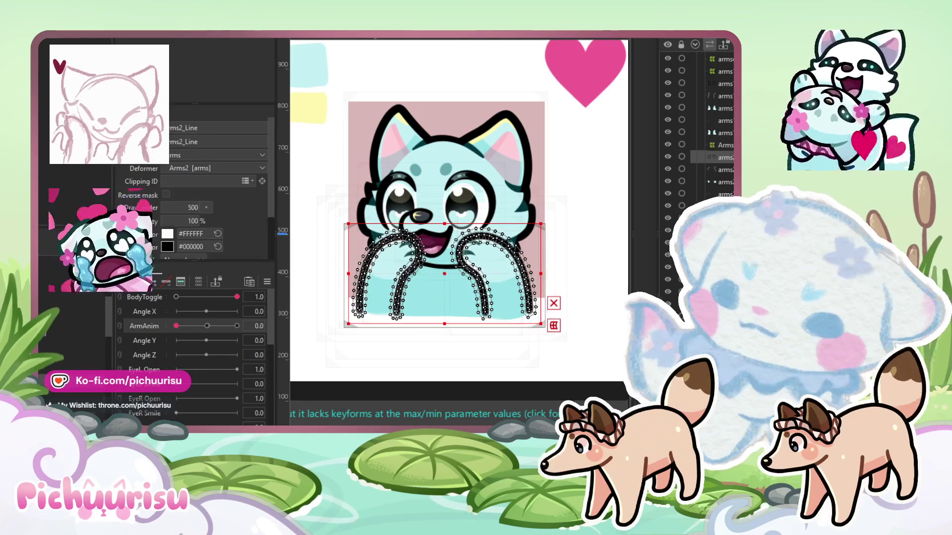
# At ArmAnim 5.1, paint-select the right arm's vertices and rotate them
pyautogui.scroll(2, 478, 225)
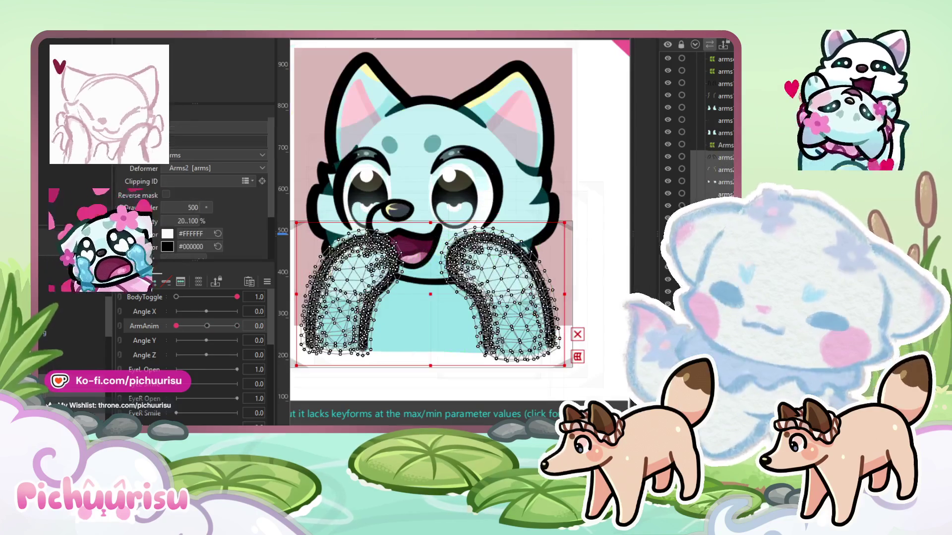
pyautogui.click(201, 326)
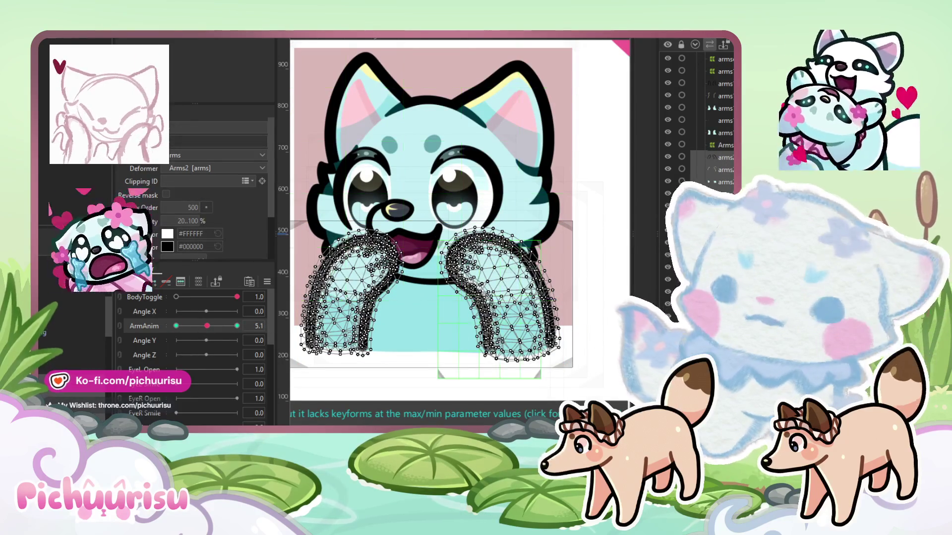
pyautogui.scroll(2, 461, 243)
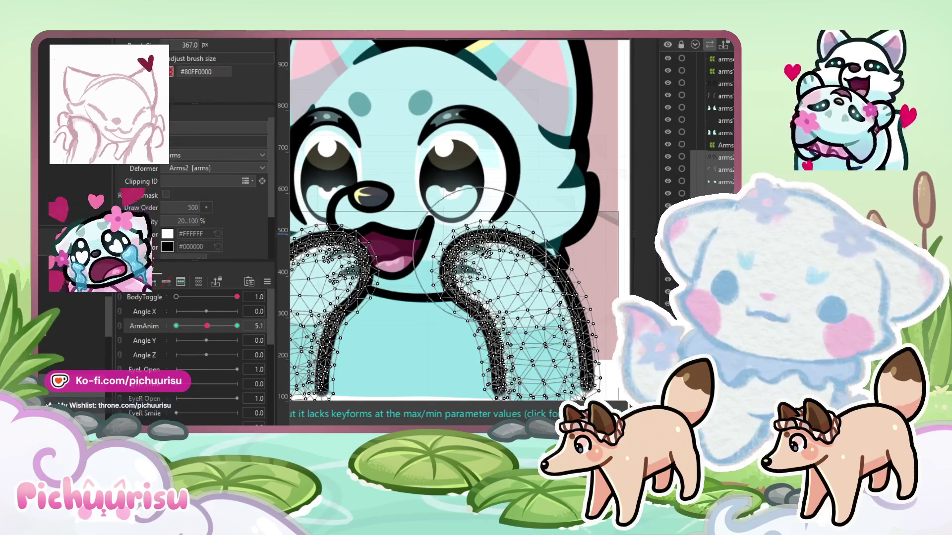
pyautogui.moveTo(480, 270)
pyautogui.mouseDown()
pyautogui.moveTo(427, 305)
pyautogui.moveTo(456, 298)
pyautogui.moveTo(446, 297)
pyautogui.moveTo(466, 278)
pyautogui.mouseUp()
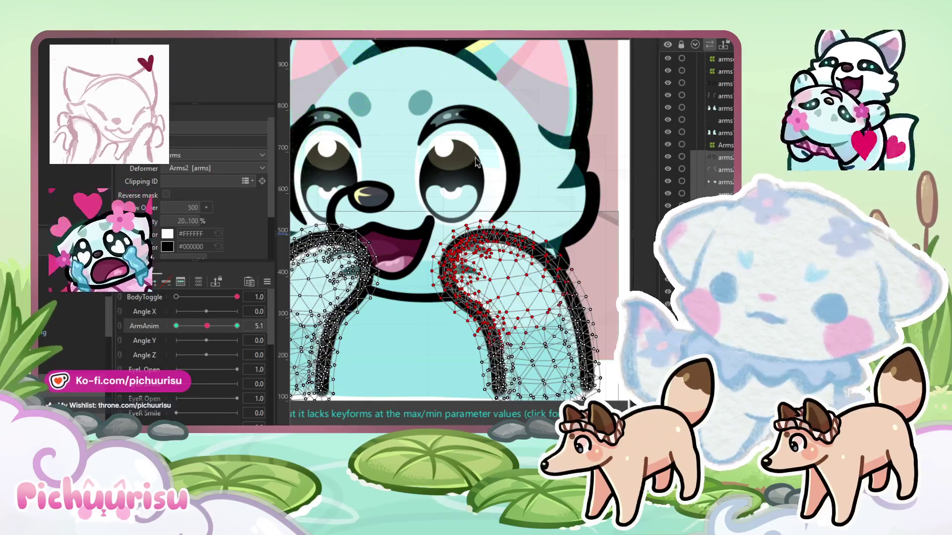
pyautogui.scroll(-2, 473, 154)
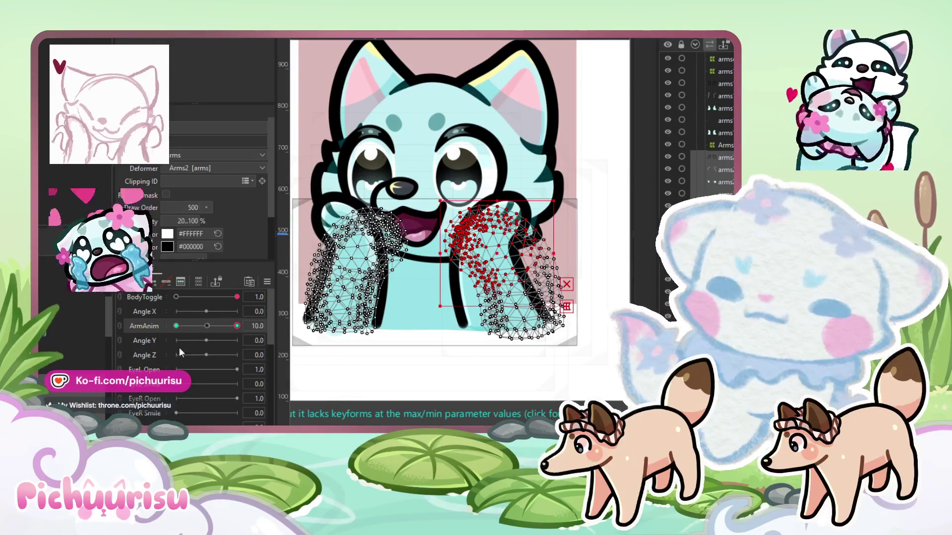
pyautogui.click(206, 325)
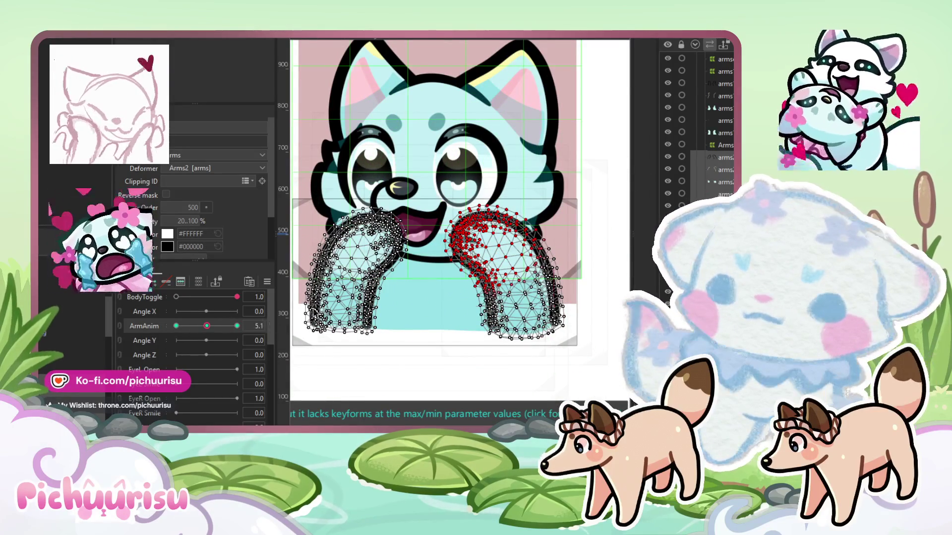
pyautogui.scroll(2, 466, 252)
pyautogui.moveTo(595, 178); pyautogui.dragTo(590, 184)
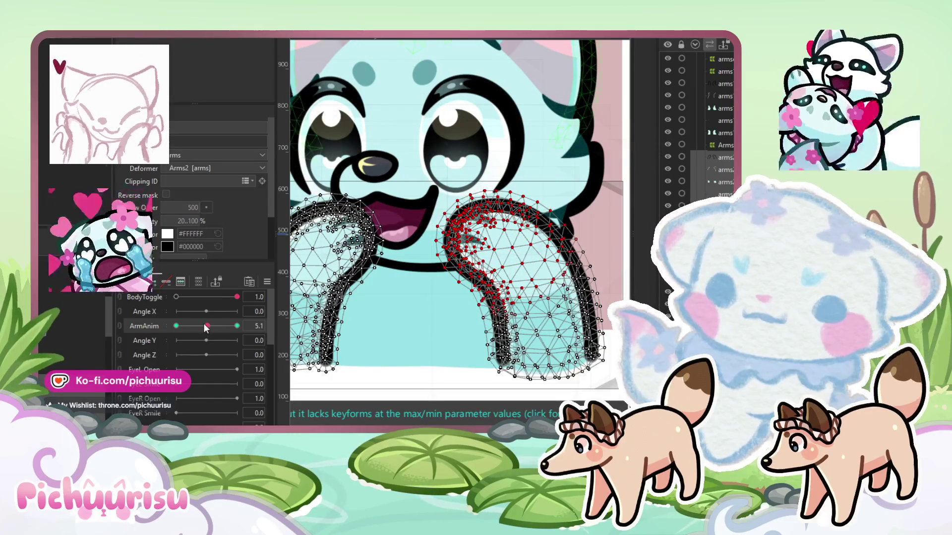
# Nudge the right arm mesh slightly right and up against the cheek
pyautogui.press('b')
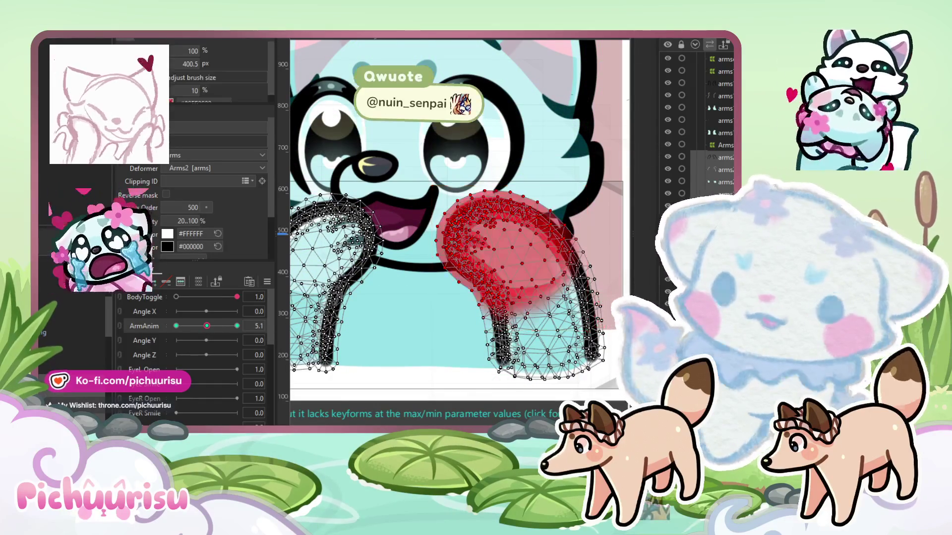
pyautogui.scroll(2, 456, 210)
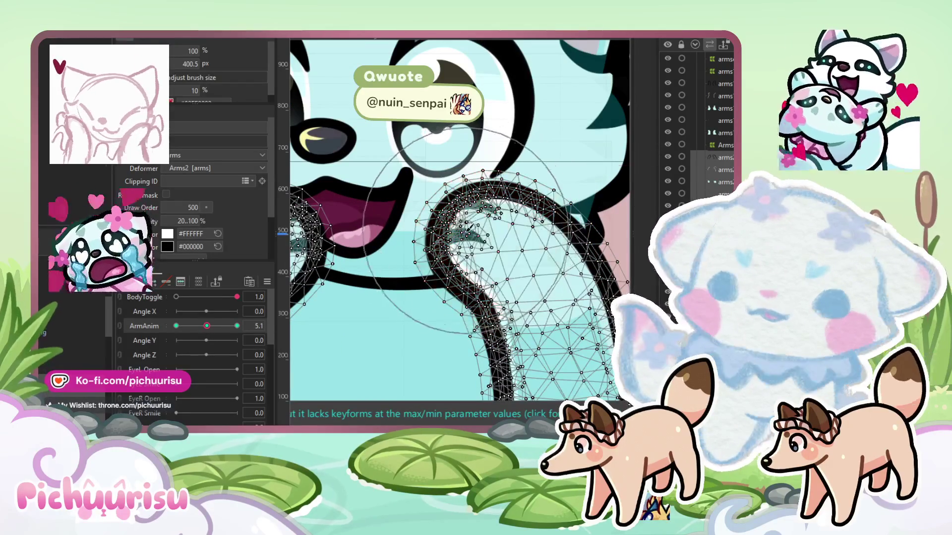
pyautogui.press('v')
pyautogui.press('Escape')
pyautogui.moveTo(483, 191); pyautogui.dragTo(488, 192)
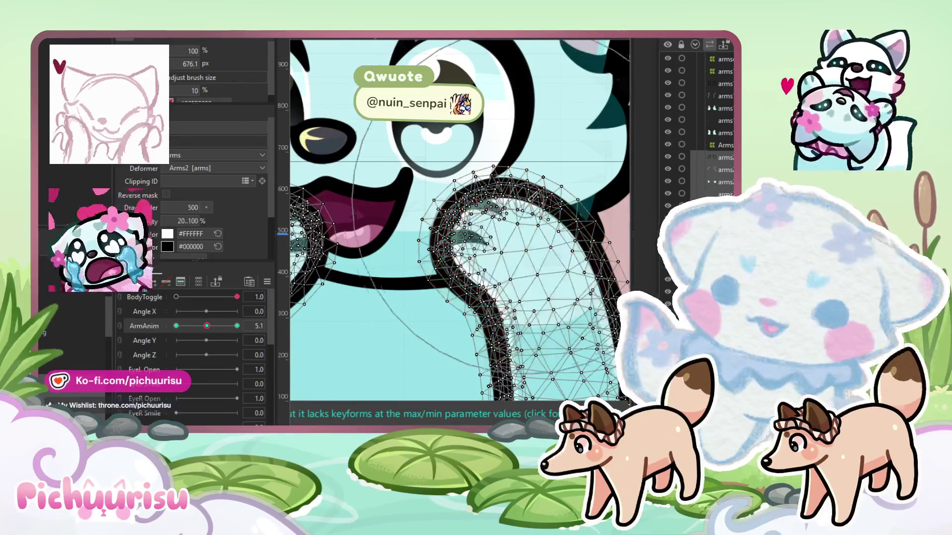
pyautogui.moveTo(439, 222)
pyautogui.mouseDown()
pyautogui.moveTo(456, 203)
pyautogui.moveTo(464, 212)
pyautogui.moveTo(516, 211)
pyautogui.moveTo(501, 219)
pyautogui.mouseUp()
pyautogui.scroll(-5, 501, 219)
pyautogui.scroll(5, 397, 200)
# Sculpt the left arm mesh around the face and mouth, and adjust the right arm's top
pyautogui.moveTo(396, 203)
pyautogui.mouseDown()
pyautogui.moveTo(415, 201)
pyautogui.moveTo(394, 185)
pyautogui.mouseUp()
pyautogui.scroll(2, 400, 198)
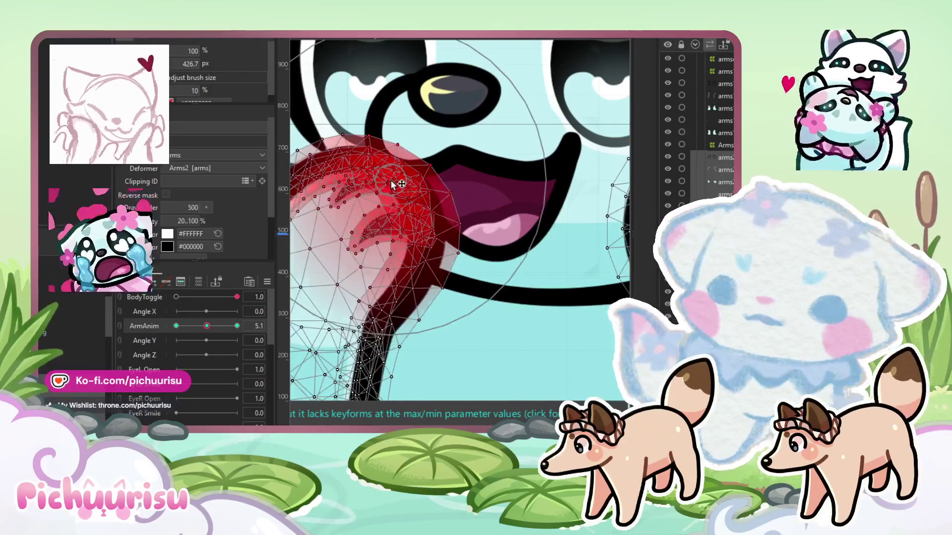
pyautogui.moveTo(434, 240)
pyautogui.mouseDown()
pyautogui.moveTo(451, 252)
pyautogui.moveTo(461, 211)
pyautogui.mouseUp()
pyautogui.scroll(-3, 411, 192)
pyautogui.scroll(3, 426, 223)
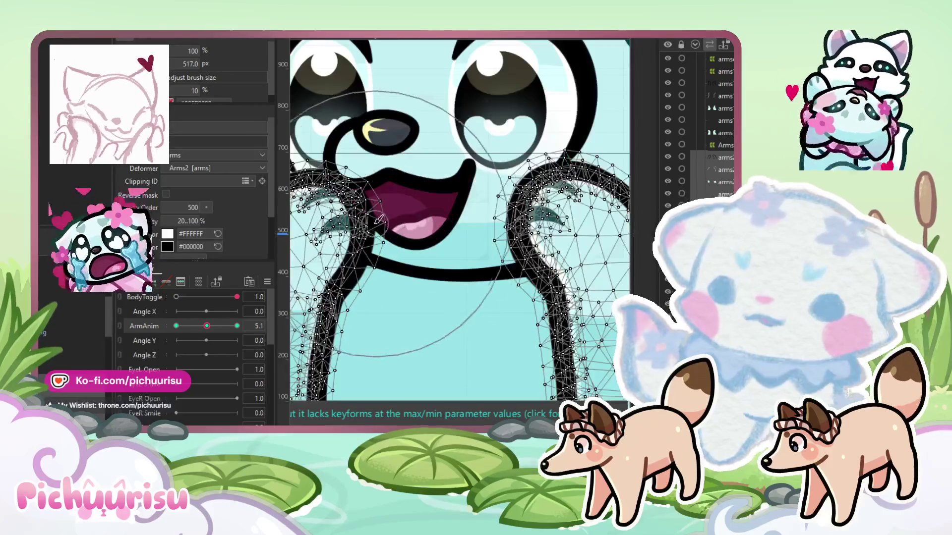
pyautogui.moveTo(433, 235); pyautogui.dragTo(414, 307)
pyautogui.scroll(-3, 426, 233)
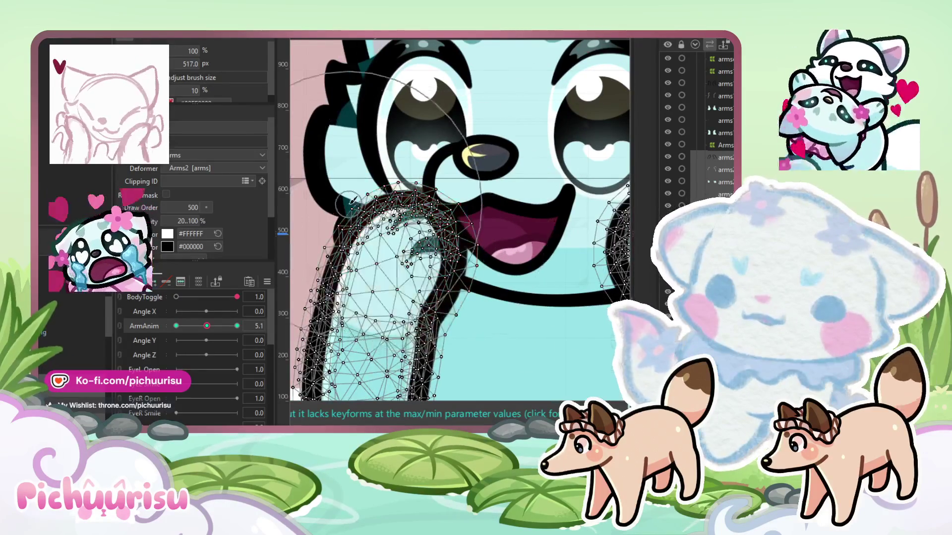
pyautogui.moveTo(377, 248); pyautogui.dragTo(379, 243)
pyautogui.moveTo(518, 221); pyautogui.dragTo(521, 213)
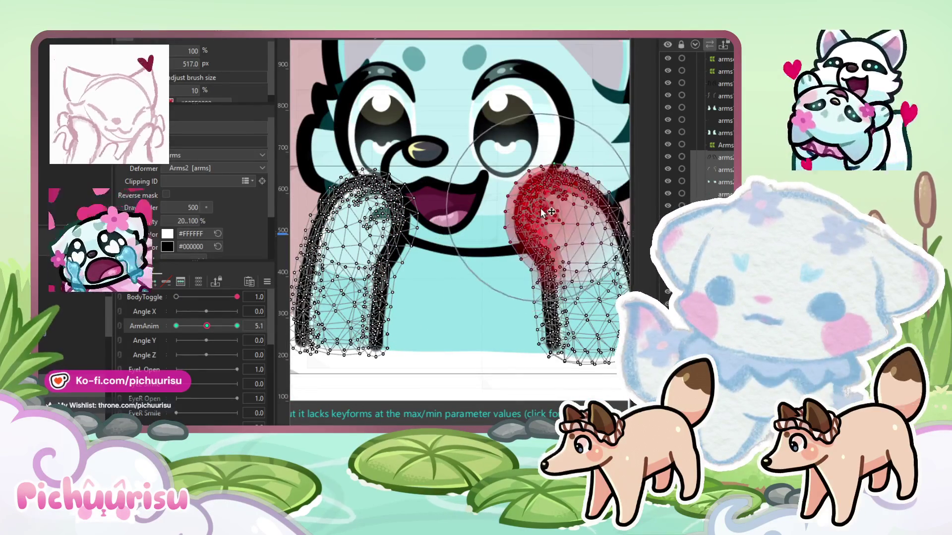
# Preview the arm poses across ArmAnim, ending at 0.0
pyautogui.moveTo(207, 325)
pyautogui.mouseDown()
pyautogui.moveTo(198, 322)
pyautogui.moveTo(213, 317)
pyautogui.moveTo(193, 300)
pyautogui.moveTo(113, 314)
pyautogui.mouseUp()
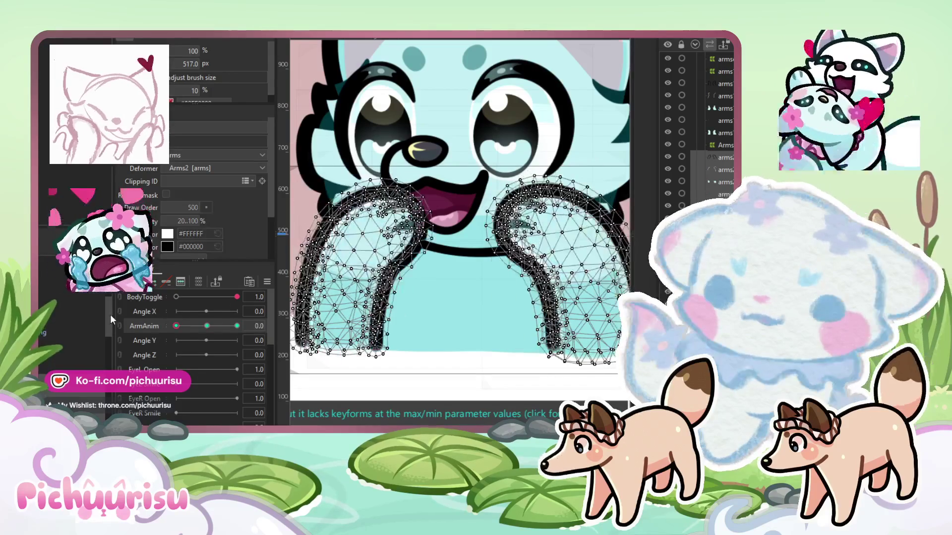
pyautogui.moveTo(177, 321)
pyautogui.mouseDown()
pyautogui.moveTo(249, 318)
pyautogui.moveTo(160, 325)
pyautogui.mouseUp()
pyautogui.click(206, 326)
pyautogui.scroll(4, 353, 214)
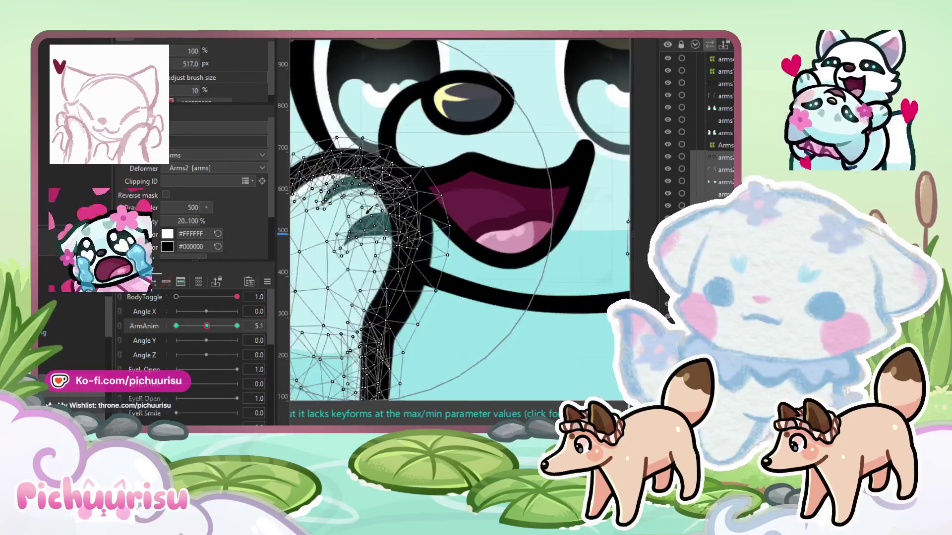
pyautogui.scroll(-3, 354, 215)
pyautogui.scroll(3, 351, 277)
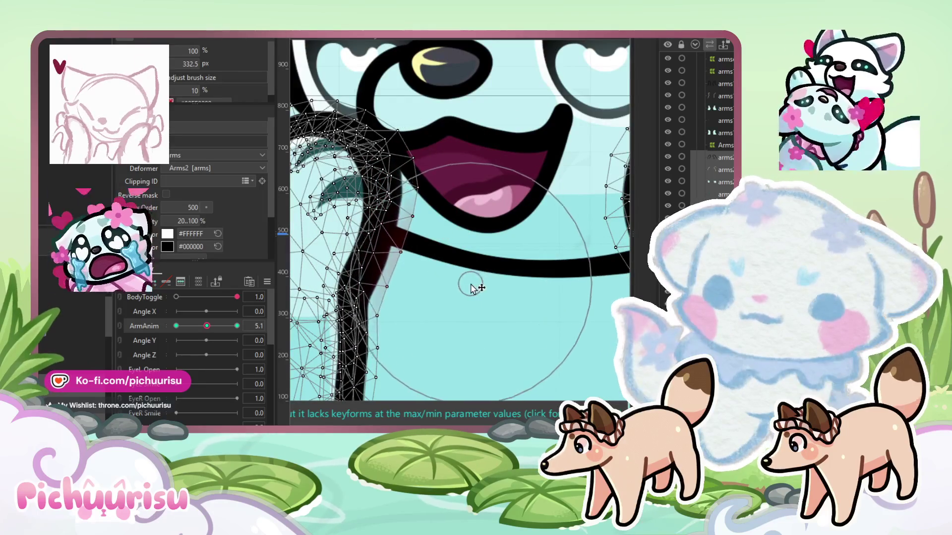
pyautogui.scroll(2, 501, 193)
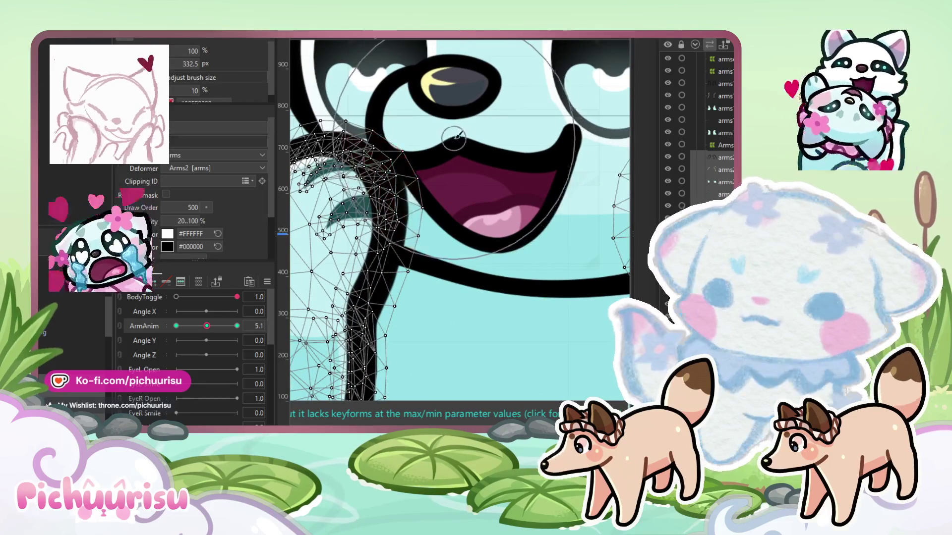
pyautogui.scroll(-3, 491, 188)
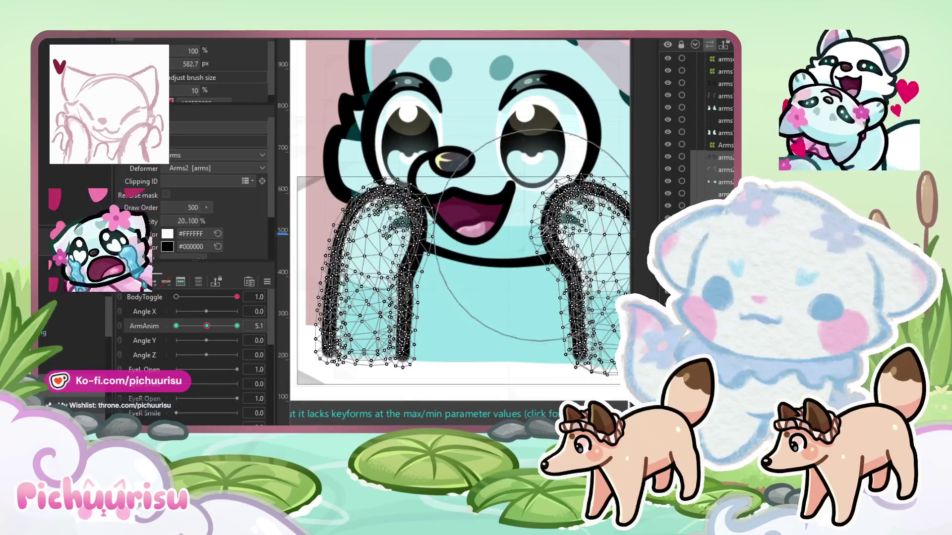
pyautogui.scroll(3, 535, 237)
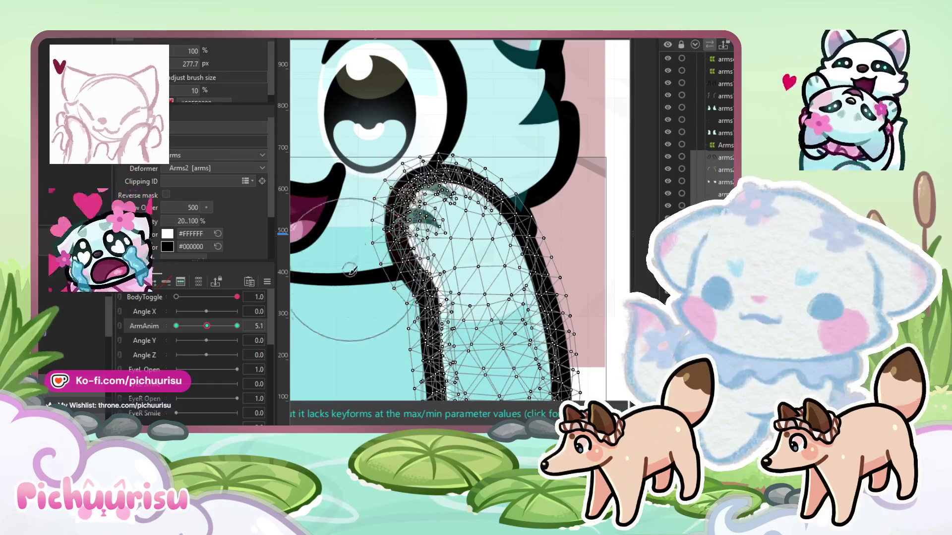
pyautogui.scroll(-3, 366, 305)
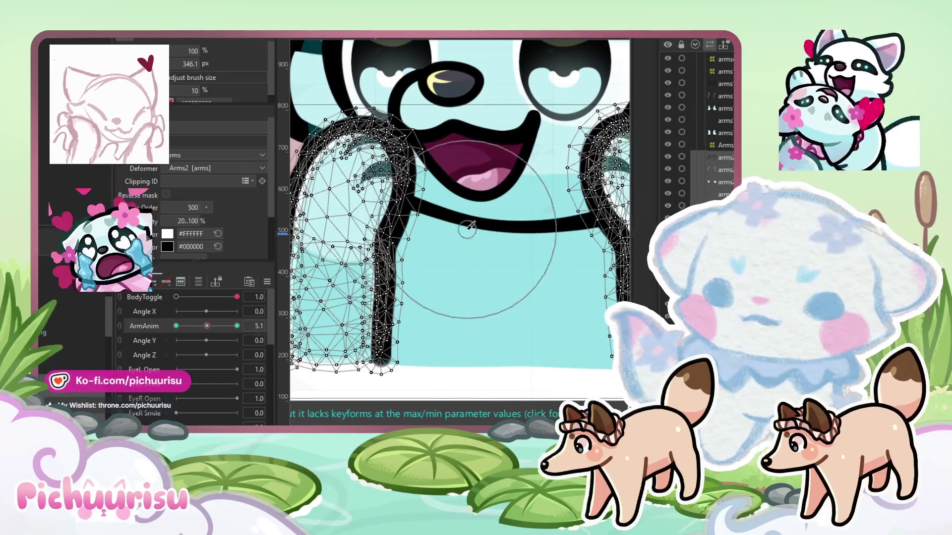
pyautogui.moveTo(471, 250); pyautogui.dragTo(528, 295)
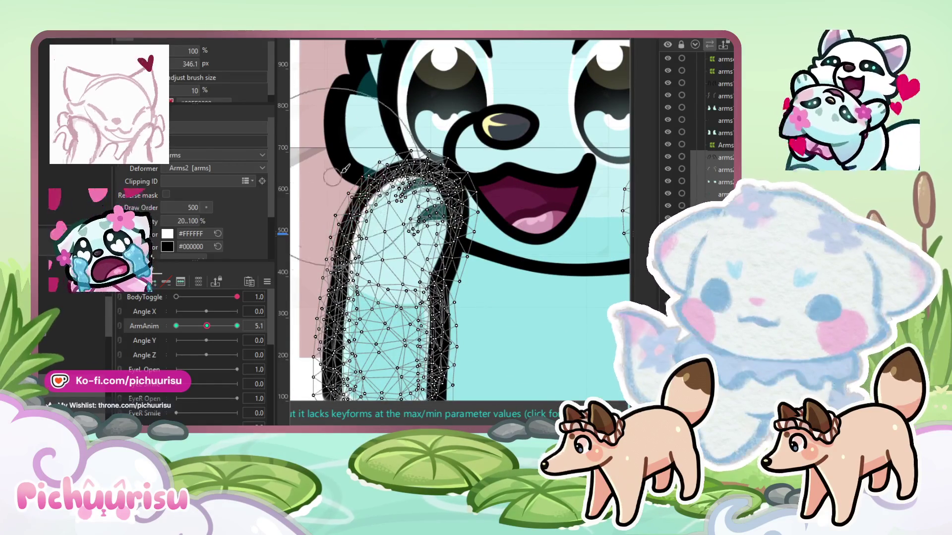
pyautogui.scroll(-3, 285, 214)
pyautogui.moveTo(202, 329); pyautogui.dragTo(176, 327)
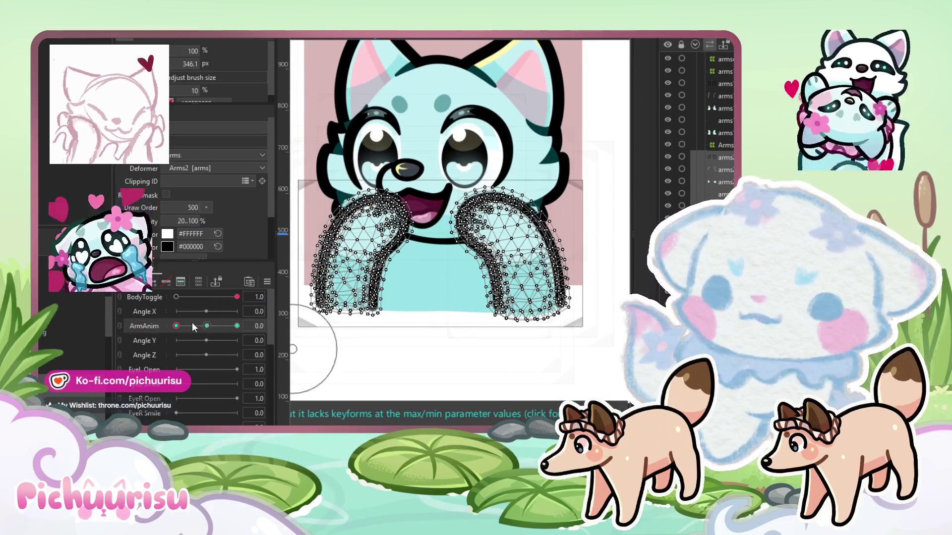
# Set ArmAnim to 2.6, slightly reshape the left arm, and exit the Deform Brush
pyautogui.moveTo(198, 326); pyautogui.dragTo(192, 325)
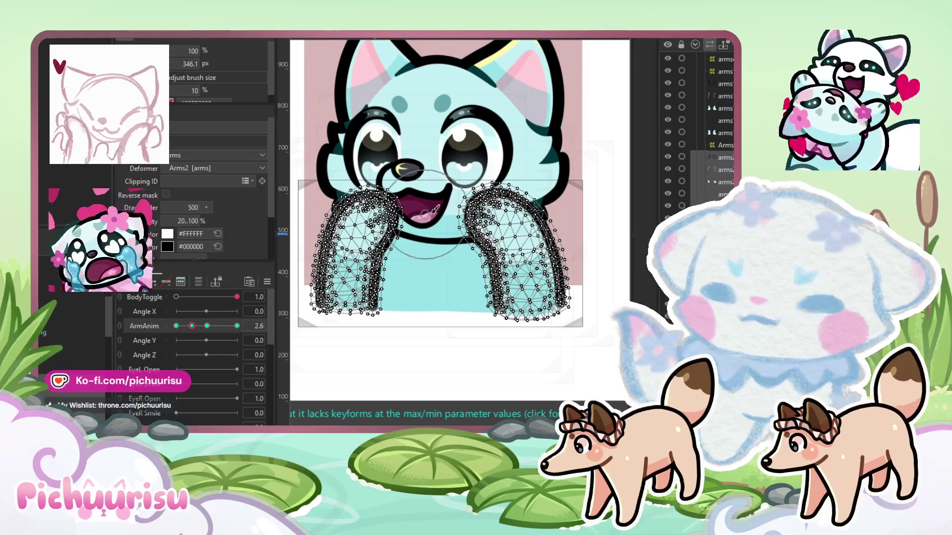
pyautogui.scroll(5, 386, 203)
pyautogui.moveTo(387, 204); pyautogui.dragTo(377, 214)
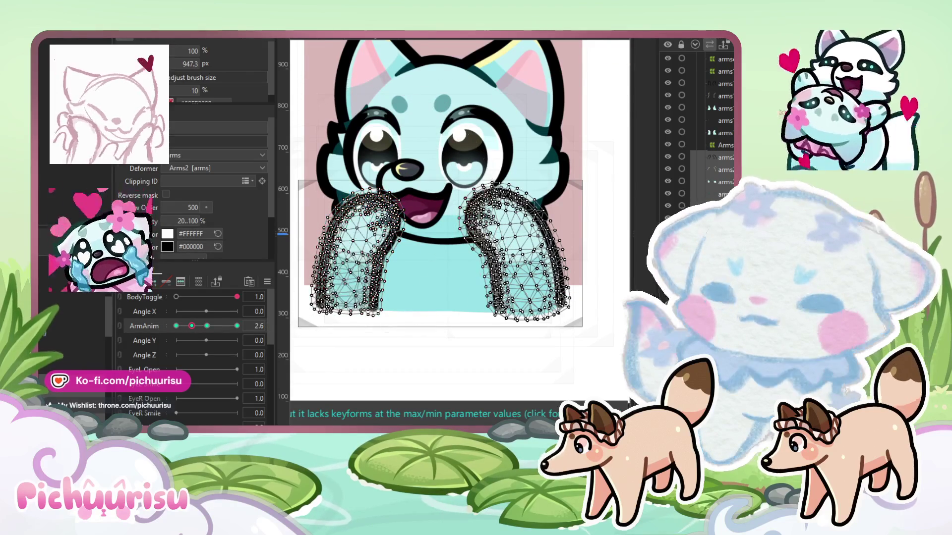
pyautogui.press('v')
# Select each arm mesh and rotate it slightly clockwise, the left arm about 10°
pyautogui.moveTo(423, 150); pyautogui.dragTo(423, 150)
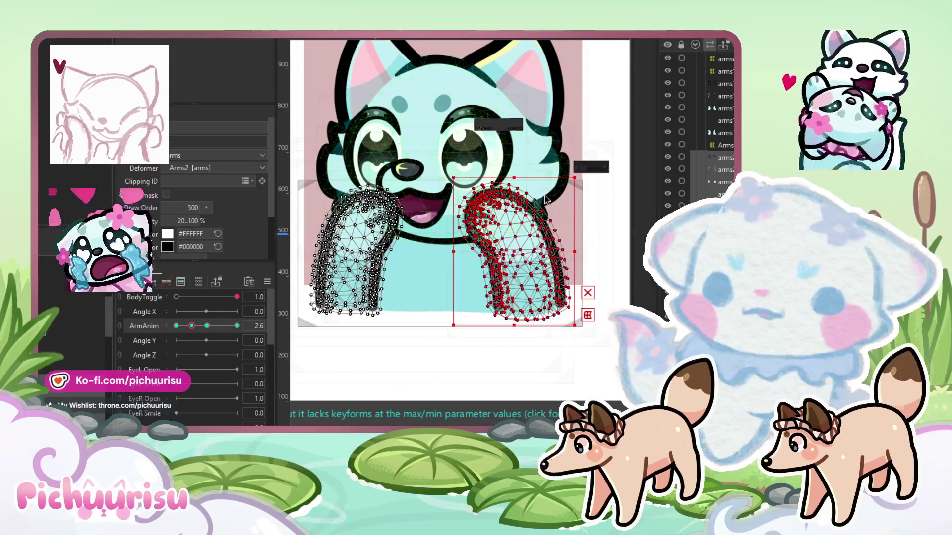
pyautogui.moveTo(581, 172); pyautogui.dragTo(570, 177)
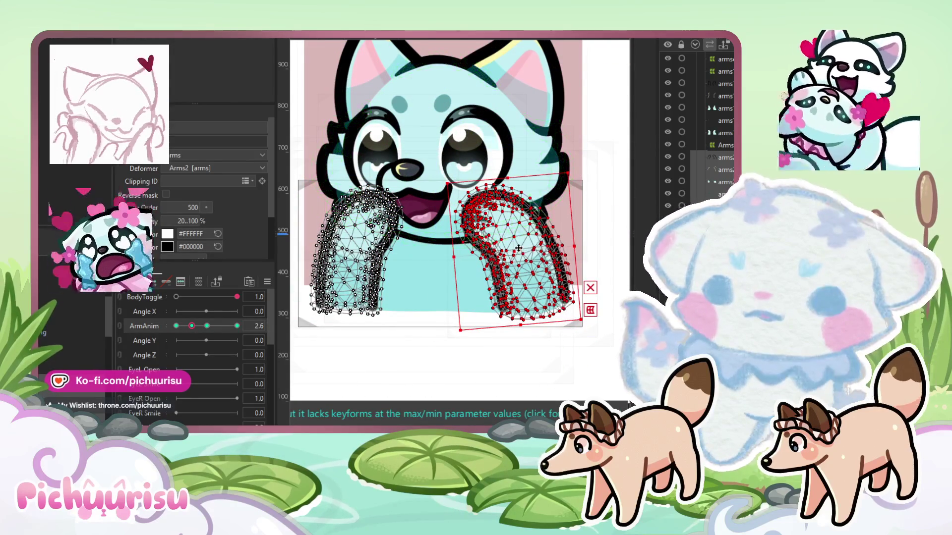
pyautogui.moveTo(518, 248); pyautogui.dragTo(520, 253)
pyautogui.moveTo(419, 331); pyautogui.dragTo(305, 179)
pyautogui.moveTo(413, 182); pyautogui.dragTo(409, 204)
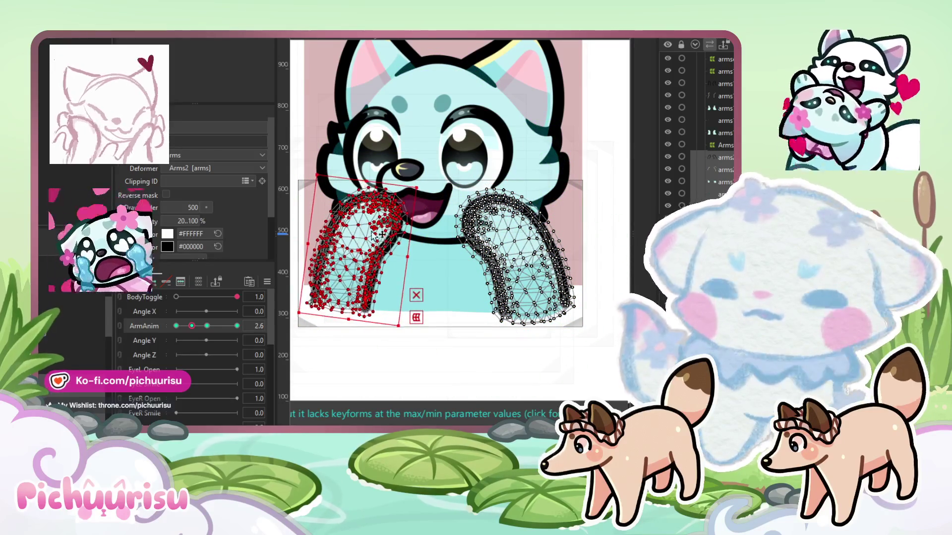
pyautogui.moveTo(351, 253); pyautogui.dragTo(351, 256)
# Scrub ArmAnim between 0.0, 2.7 and 10.0 to test, resetting to 0.0
pyautogui.moveTo(197, 332)
pyautogui.mouseDown()
pyautogui.moveTo(209, 335)
pyautogui.moveTo(180, 324)
pyautogui.moveTo(237, 326)
pyautogui.mouseUp()
pyautogui.click(367, 302)
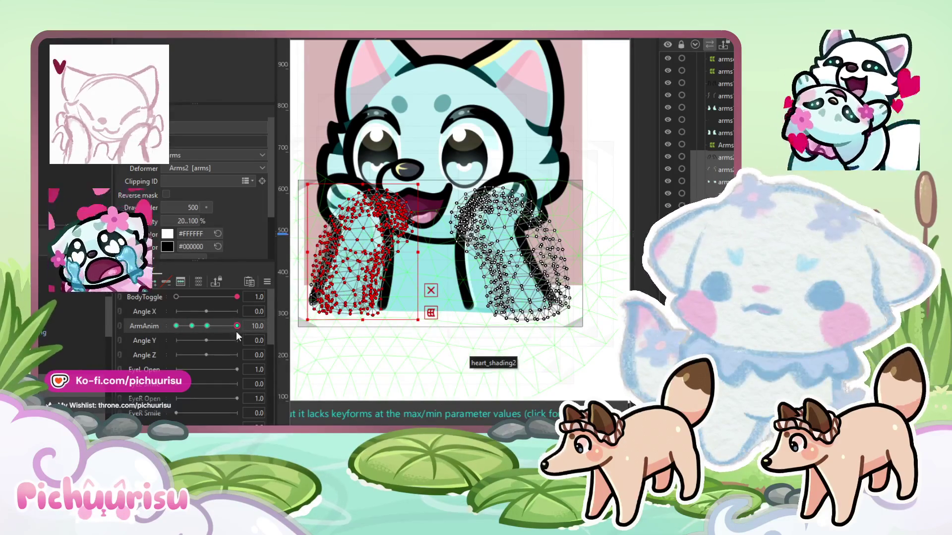
pyautogui.moveTo(237, 326); pyautogui.dragTo(154, 327)
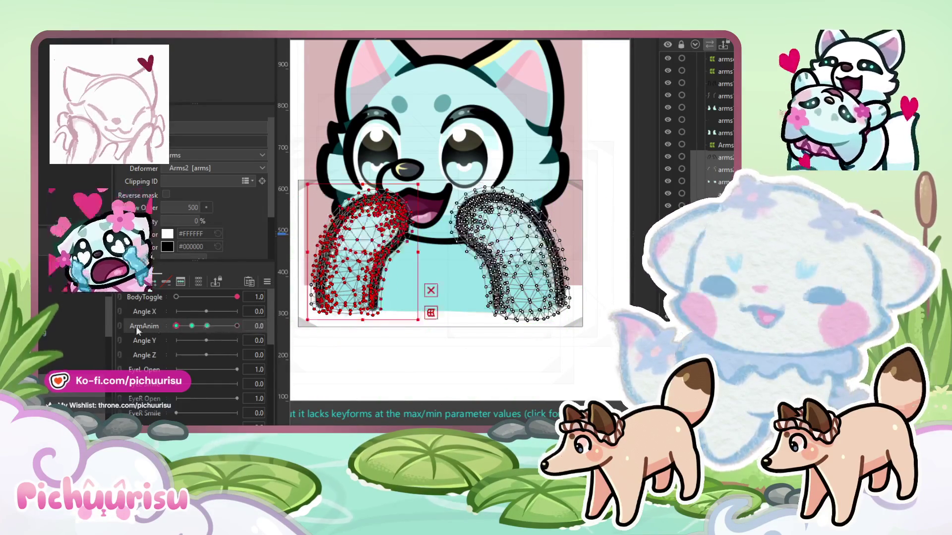
pyautogui.scroll(-5, 496, 317)
pyautogui.click(237, 325)
pyautogui.moveTo(237, 326); pyautogui.dragTo(192, 326)
pyautogui.click(176, 326)
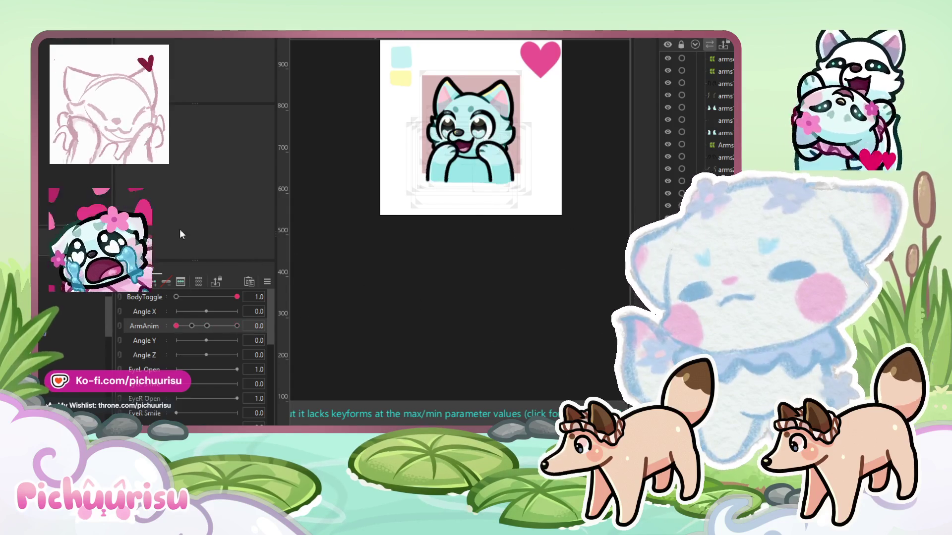
pyautogui.click(177, 296)
pyautogui.scroll(5, 514, 134)
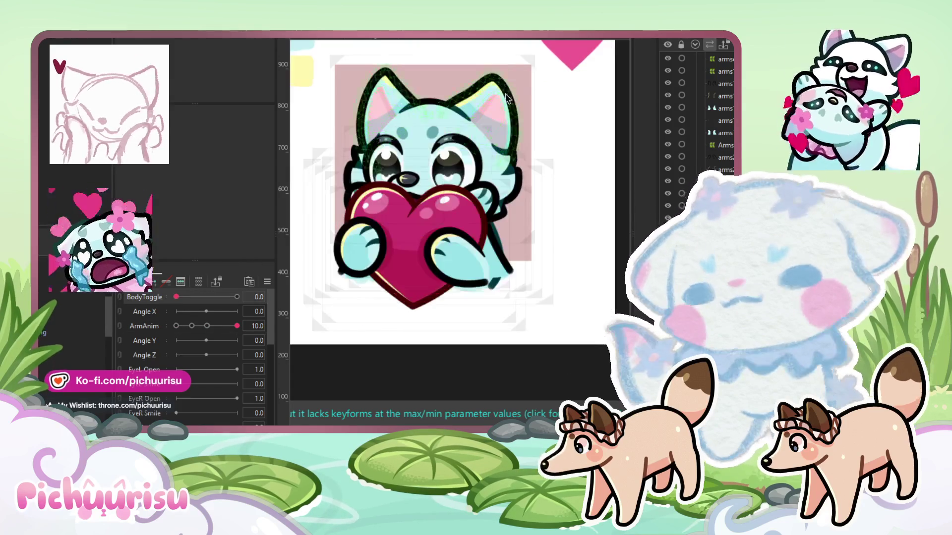
pyautogui.moveTo(513, 134); pyautogui.dragTo(555, 116)
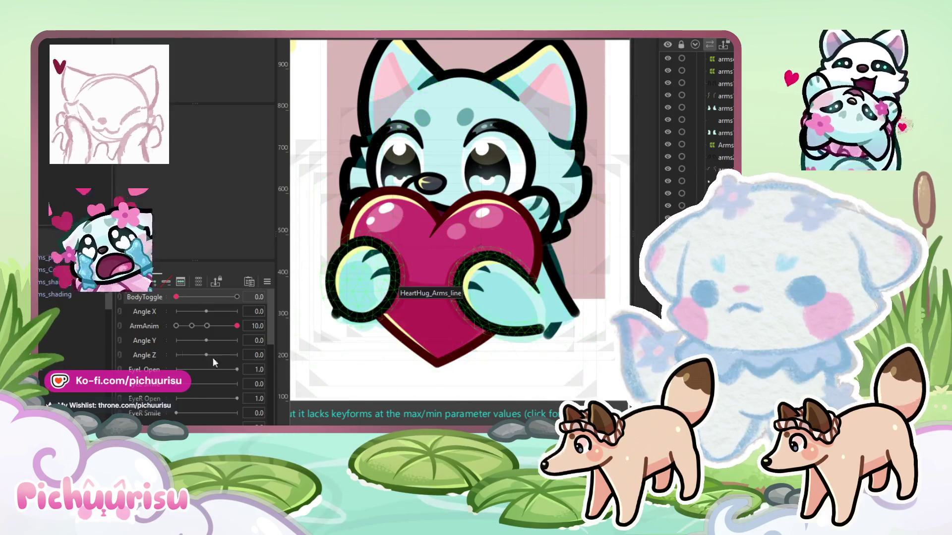
pyautogui.click(222, 296)
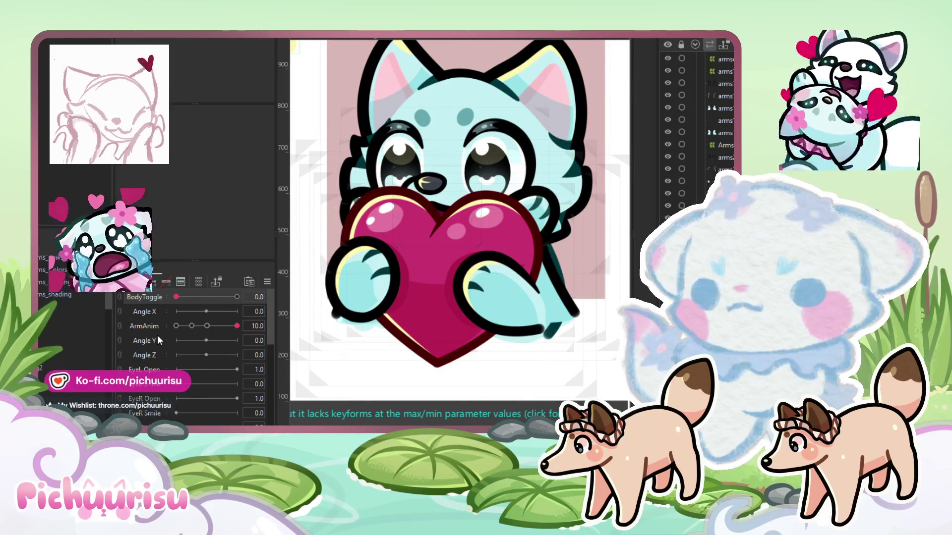
pyautogui.moveTo(199, 296); pyautogui.dragTo(237, 296)
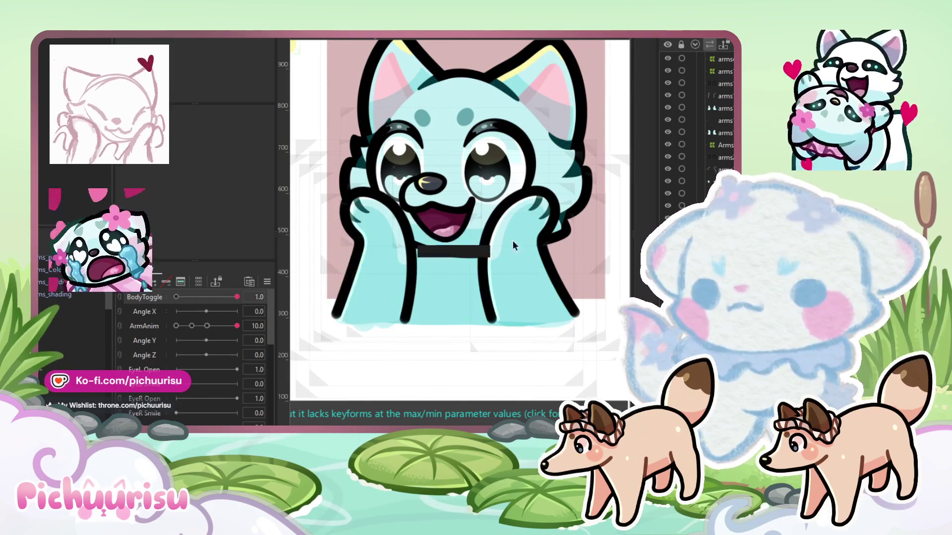
# Select Warp3, set BodyToggle to 0.0 and its Opacity to 0%
pyautogui.click(540, 207)
pyautogui.click(540, 207)
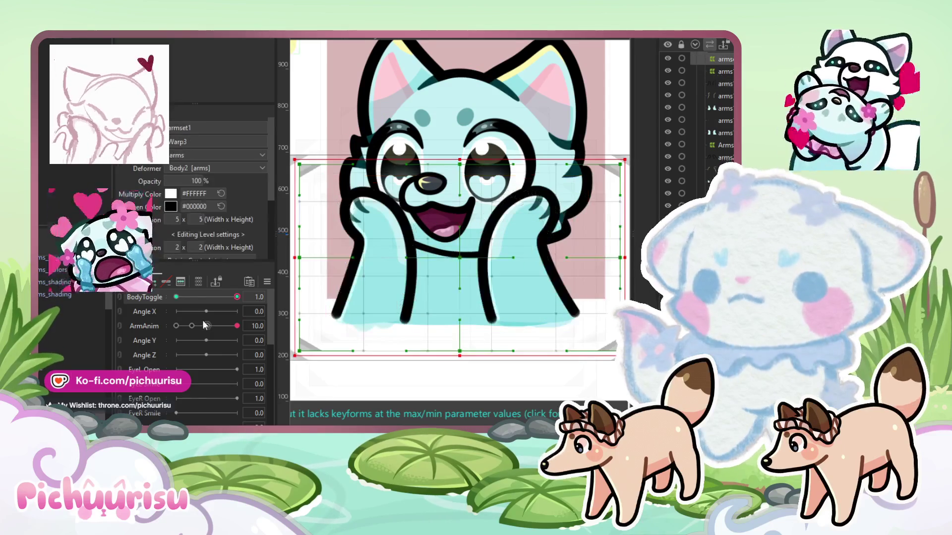
pyautogui.moveTo(219, 297); pyautogui.dragTo(115, 296)
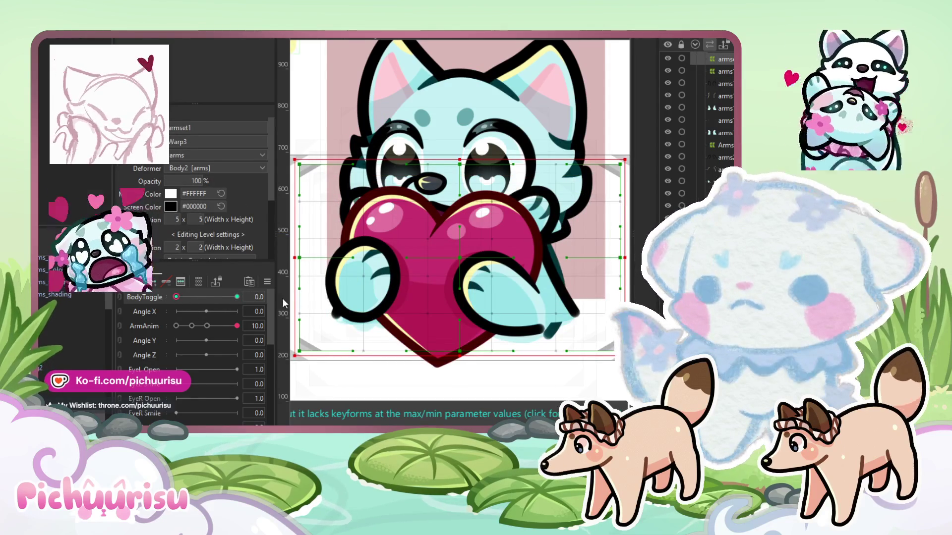
pyautogui.moveTo(176, 296)
pyautogui.mouseDown()
pyautogui.moveTo(318, 296)
pyautogui.moveTo(119, 297)
pyautogui.mouseUp()
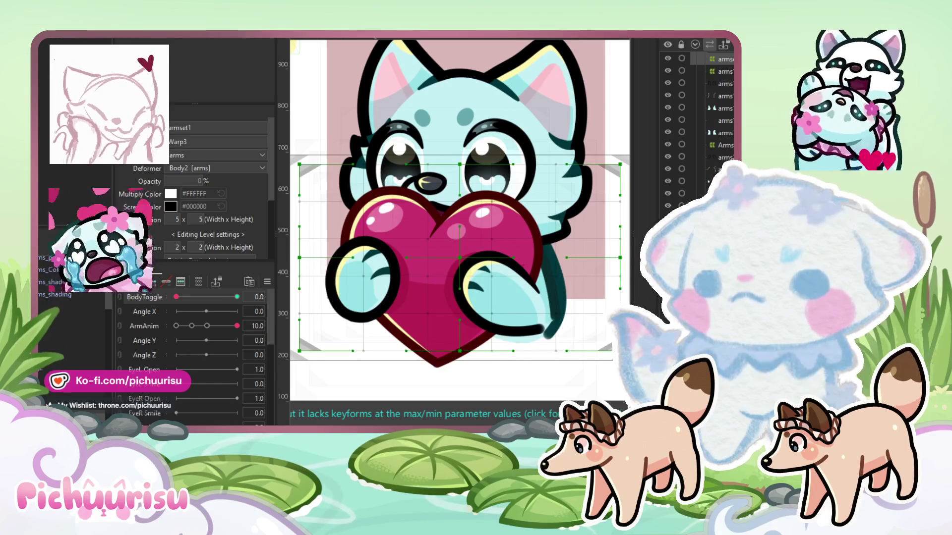
pyautogui.scroll(3, 74, 317)
# Select the HeartHug_Arms meshes and their Warp15 deformer, with ArmAnim at 0.0
pyautogui.click(51, 288)
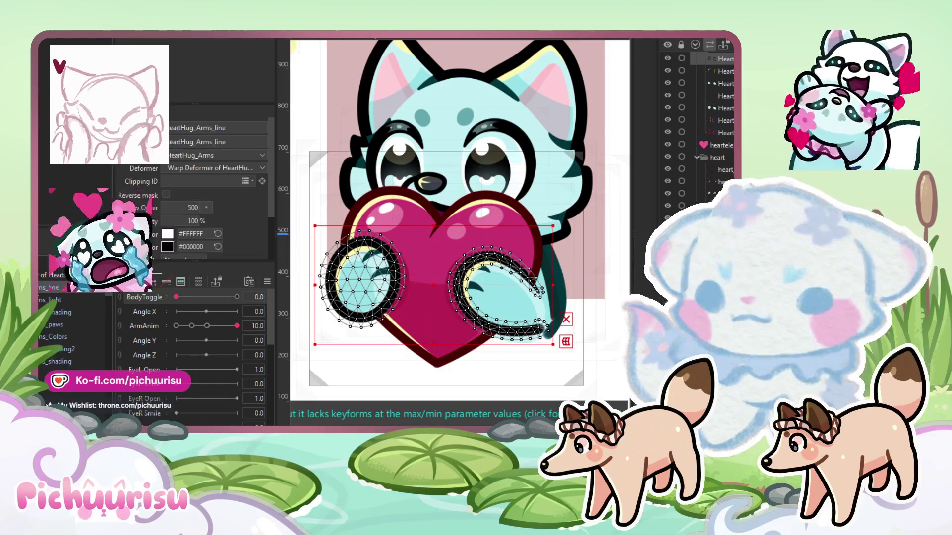
pyautogui.keyDown('shift'); pyautogui.click(54, 337); pyautogui.keyUp('shift')
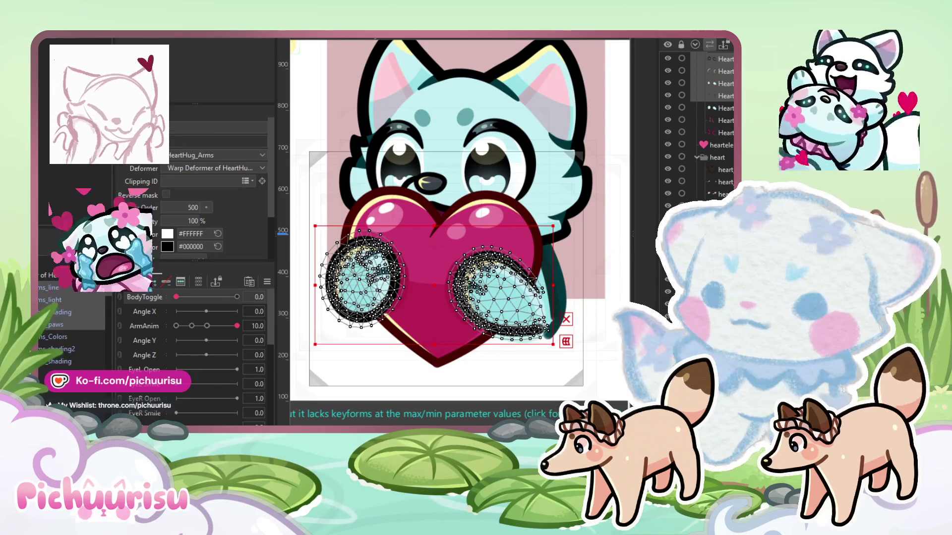
pyautogui.keyDown('shift'); pyautogui.click(57, 349); pyautogui.keyUp('shift')
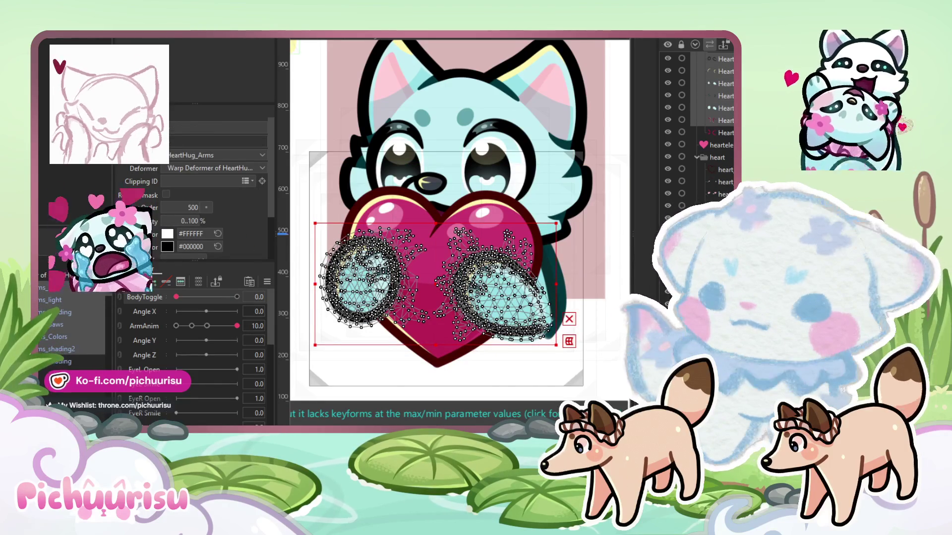
pyautogui.moveTo(441, 235); pyautogui.dragTo(410, 223)
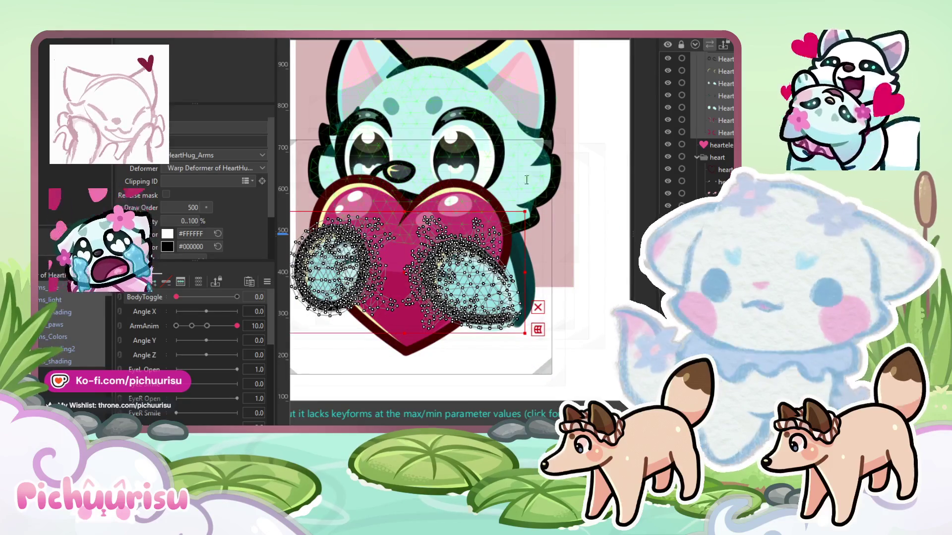
pyautogui.click(530, 344)
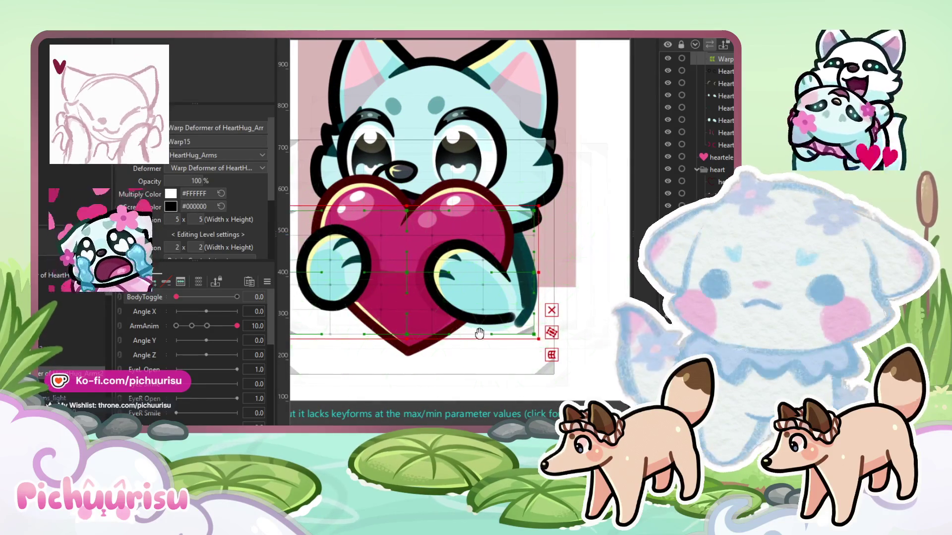
pyautogui.click(176, 326)
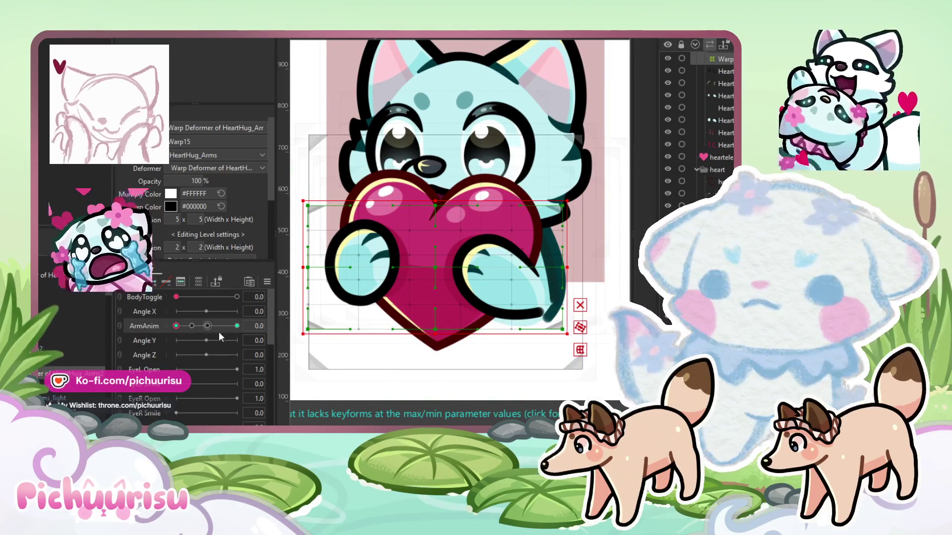
# Set ArmAnim to its middle keyform and select the arm warp deformers to preview the cheek pose
pyautogui.click(218, 328)
pyautogui.click(510, 269)
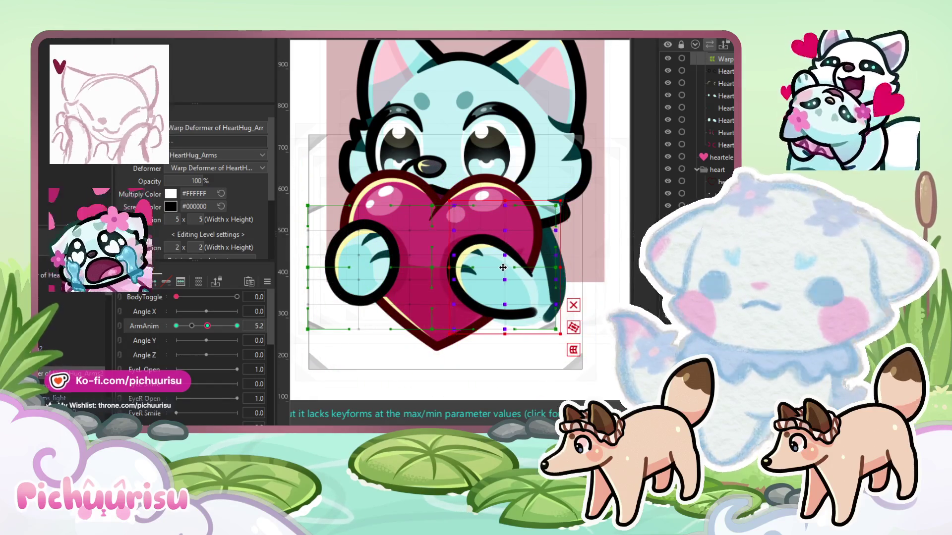
pyautogui.moveTo(256, 298); pyautogui.dragTo(255, 299)
pyautogui.scroll(5, 542, 280)
pyautogui.click(542, 280)
pyautogui.scroll(-4, 542, 280)
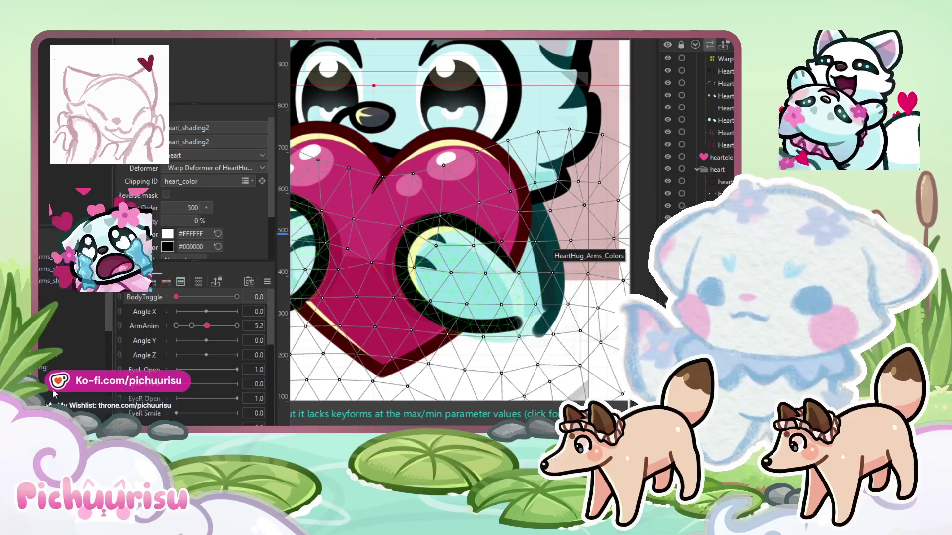
pyautogui.click(60, 376)
pyautogui.click(59, 307)
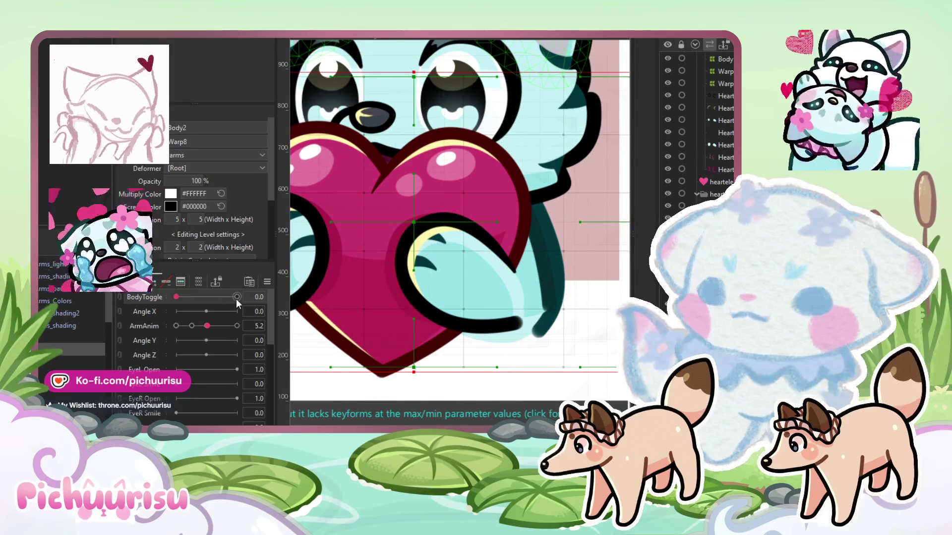
# Flip BodyToggle between arms-open and heart-hug poses, then return ArmAnim to about 5.1
pyautogui.click(236, 299)
pyautogui.click(176, 296)
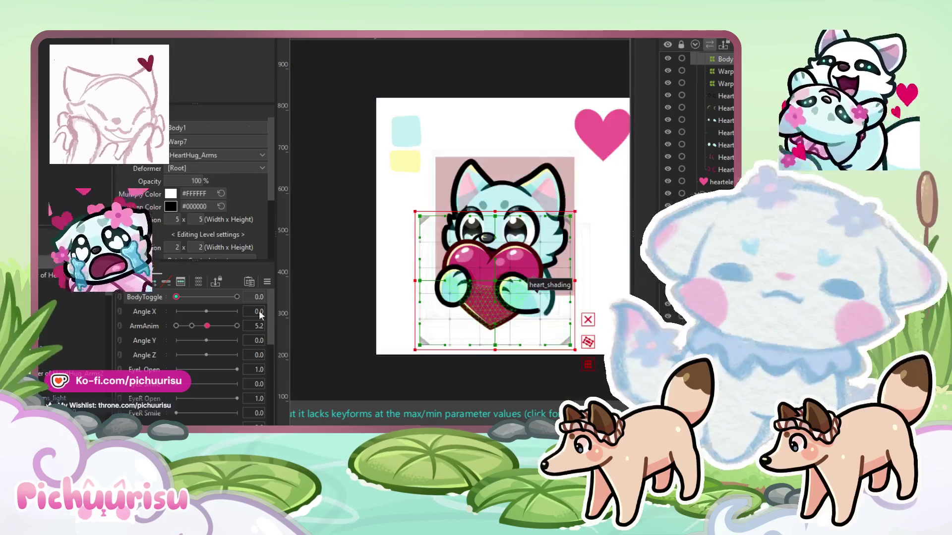
pyautogui.click(189, 297)
pyautogui.moveTo(190, 297)
pyautogui.mouseDown()
pyautogui.moveTo(236, 297)
pyautogui.moveTo(176, 297)
pyautogui.mouseUp()
pyautogui.moveTo(207, 326)
pyautogui.mouseDown()
pyautogui.moveTo(180, 326)
pyautogui.moveTo(207, 325)
pyautogui.mouseUp()
pyautogui.scroll(3, 410, 315)
pyautogui.moveTo(391, 159); pyautogui.dragTo(555, 347)
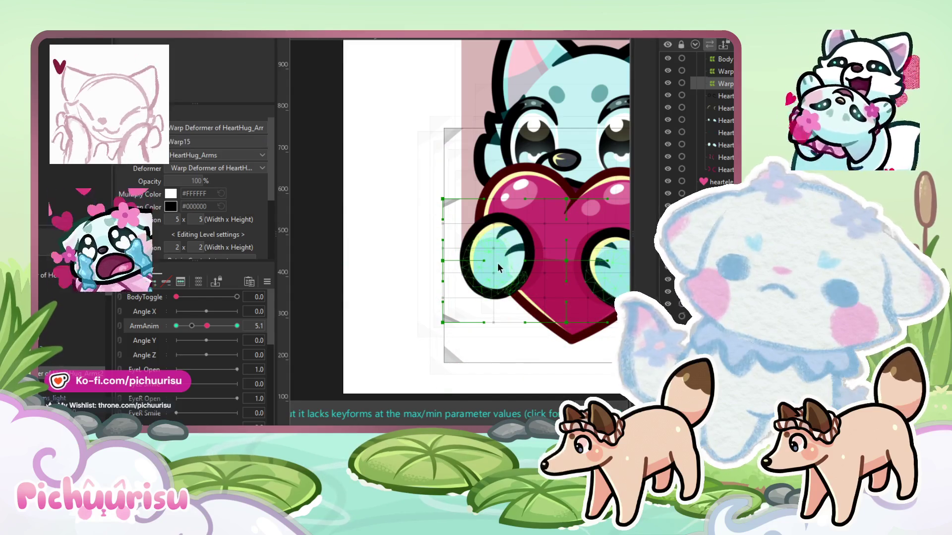
# Select the Warp15 deformer around the heart and arms and shift it a few pixels right
pyautogui.moveTo(381, 159); pyautogui.dragTo(560, 337)
pyautogui.click(504, 262)
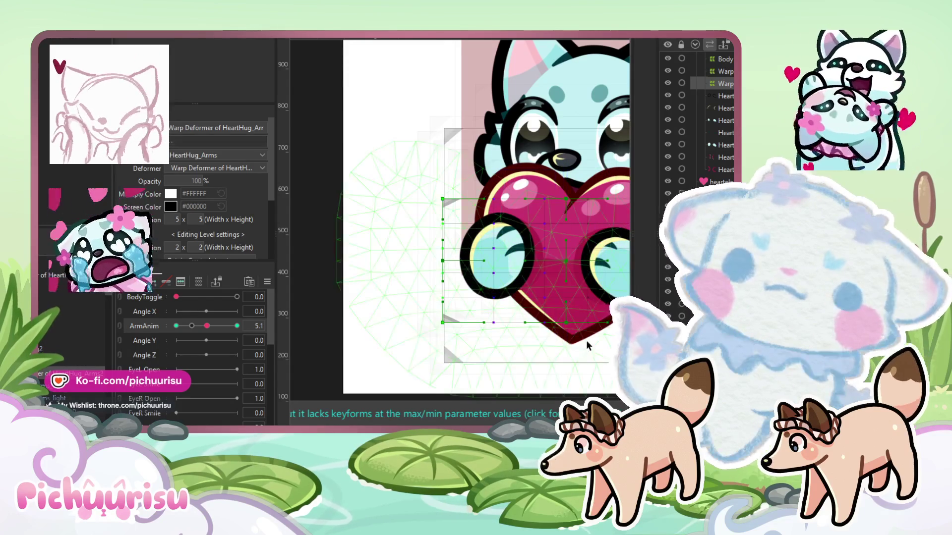
pyautogui.scroll(2, 571, 322)
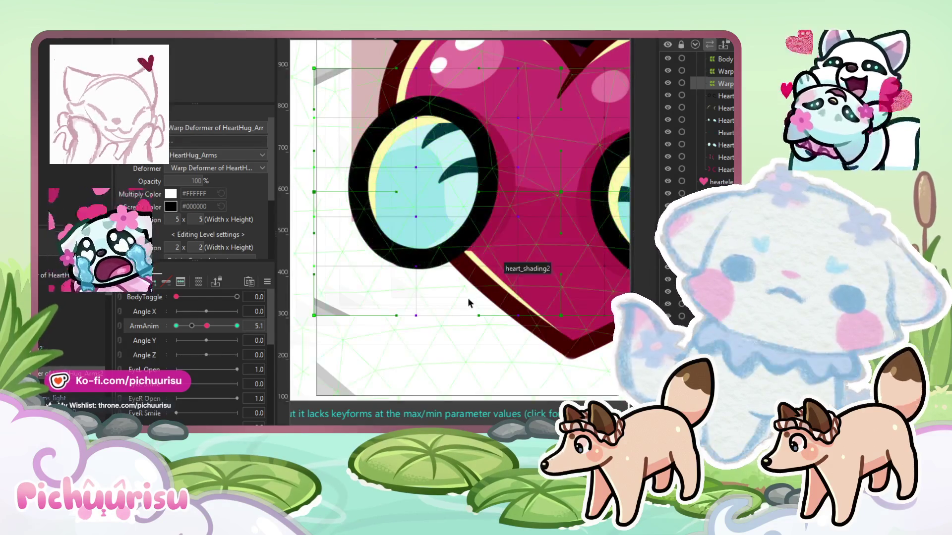
pyautogui.click(555, 268)
pyautogui.scroll(-3, 555, 268)
pyautogui.scroll(1, 514, 252)
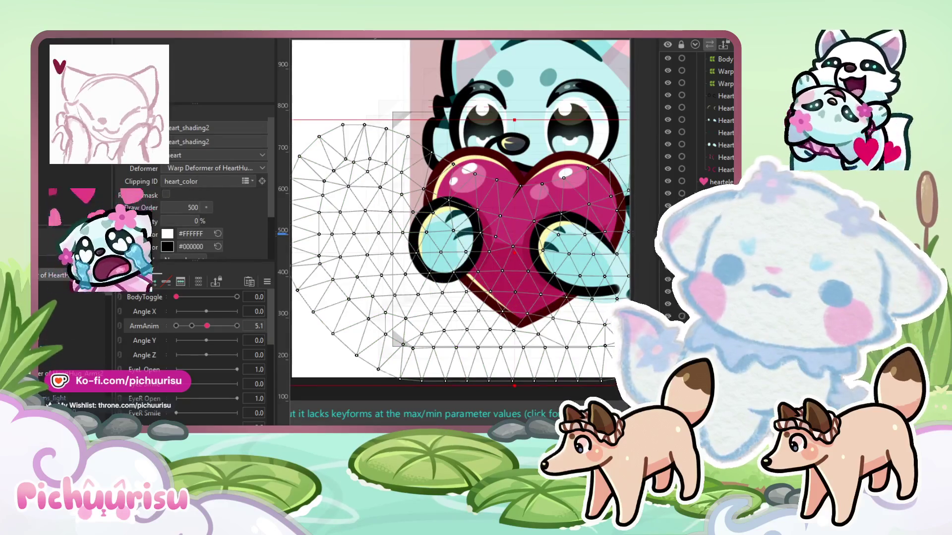
pyautogui.click(391, 189)
pyautogui.click(462, 243)
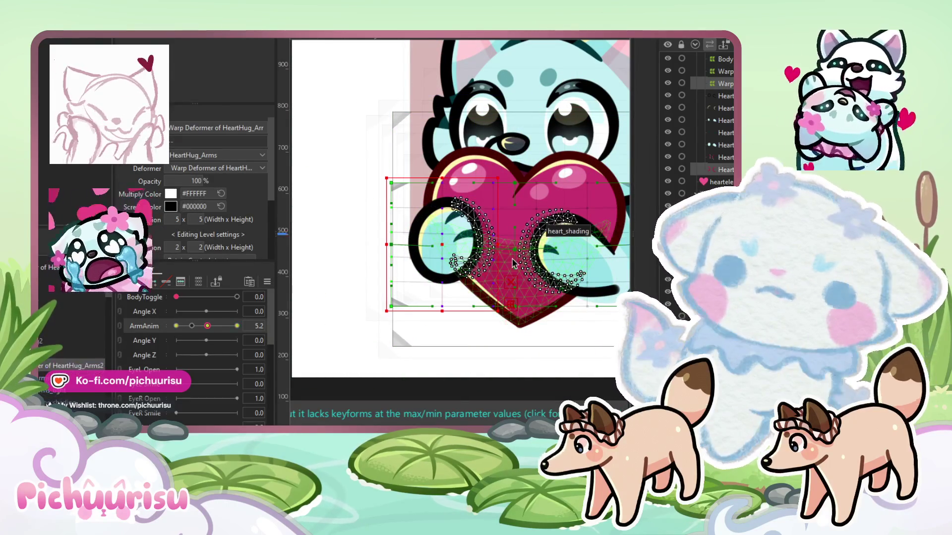
pyautogui.moveTo(441, 243); pyautogui.dragTo(445, 243)
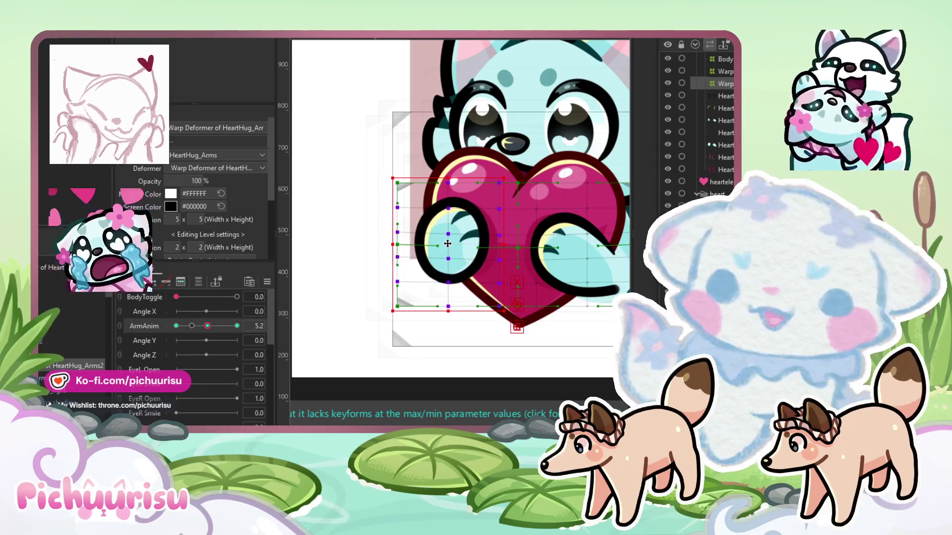
pyautogui.scroll(-3, 448, 244)
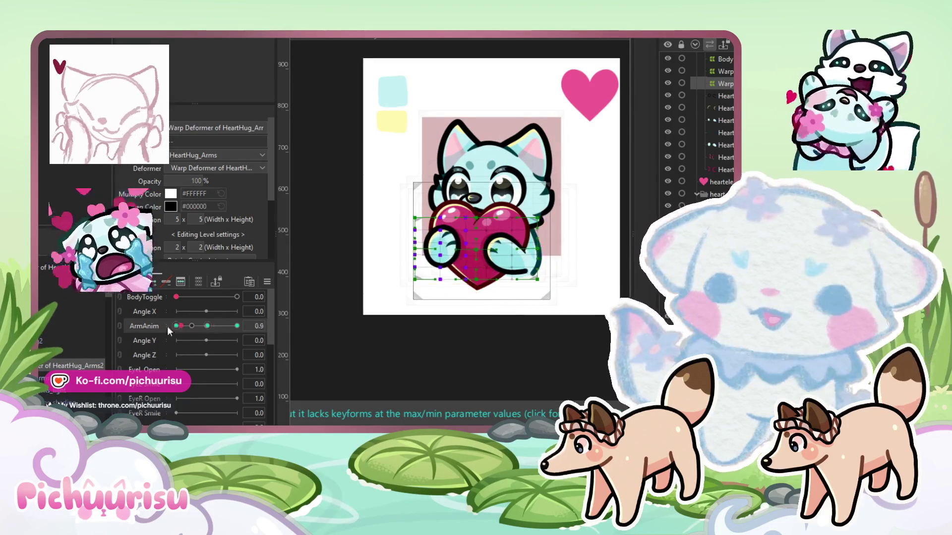
# Scrub ArmAnim through 2.3, the middle and final keyforms, finishing at 10.0
pyautogui.moveTo(226, 330); pyautogui.dragTo(207, 328)
pyautogui.scroll(3, 498, 248)
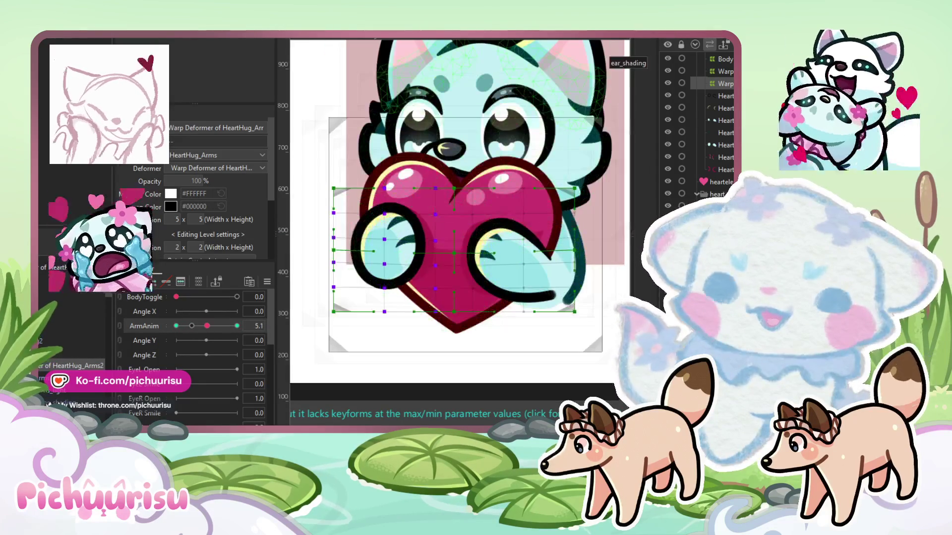
pyautogui.scroll(3, 446, 250)
pyautogui.scroll(-2, 421, 255)
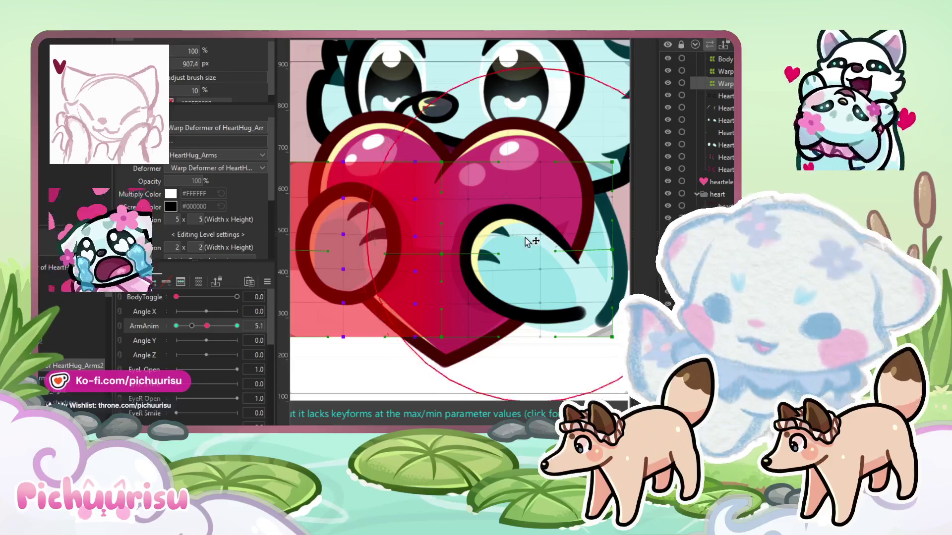
pyautogui.scroll(2, 501, 226)
pyautogui.scroll(-4, 496, 239)
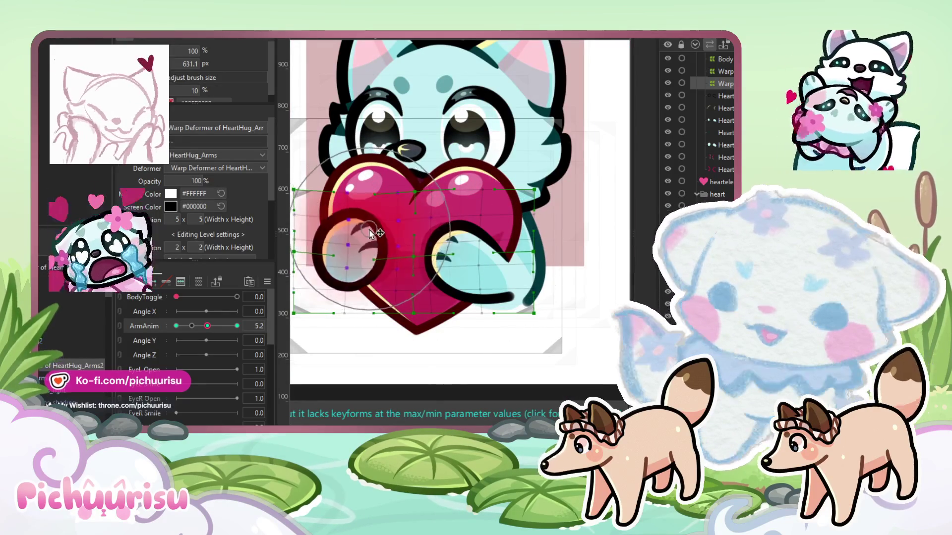
pyautogui.click(192, 326)
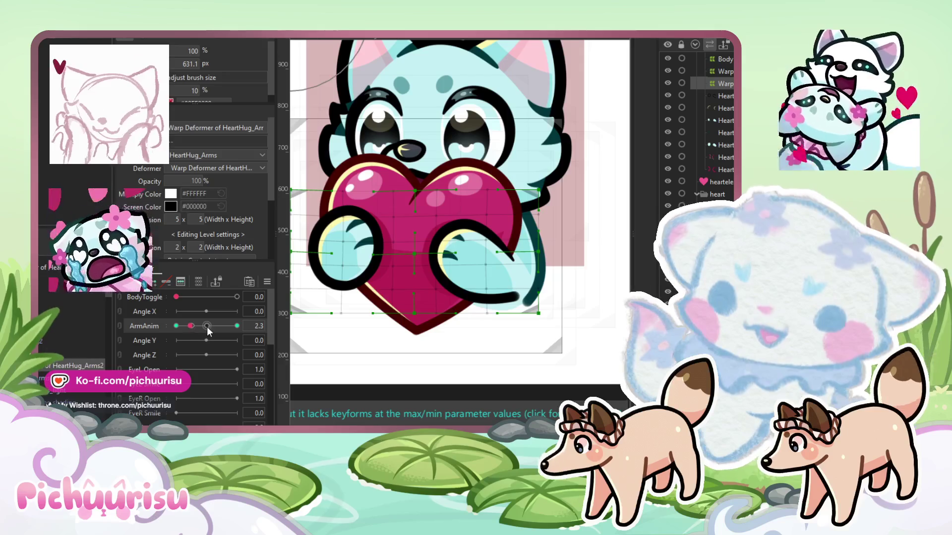
pyautogui.click(207, 327)
pyautogui.click(237, 326)
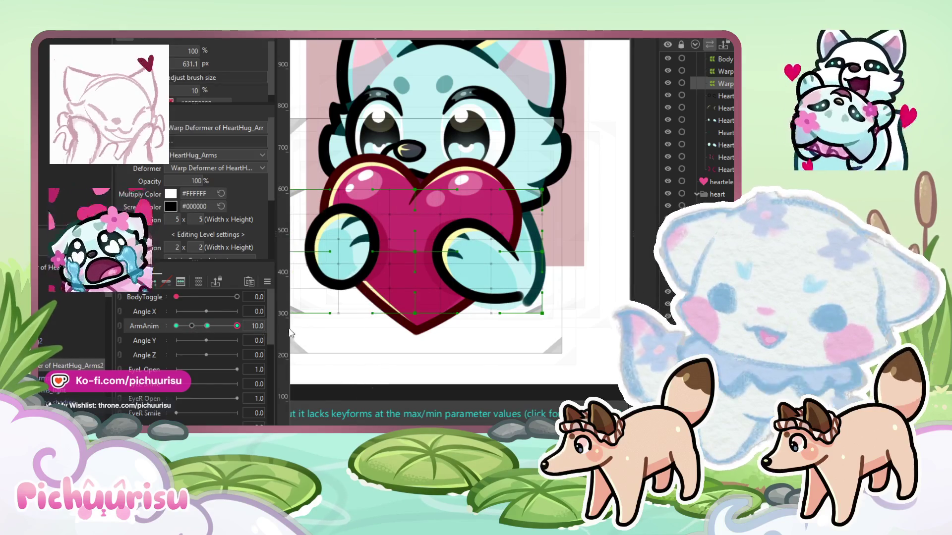
pyautogui.click(185, 326)
pyautogui.moveTo(185, 326); pyautogui.dragTo(273, 331)
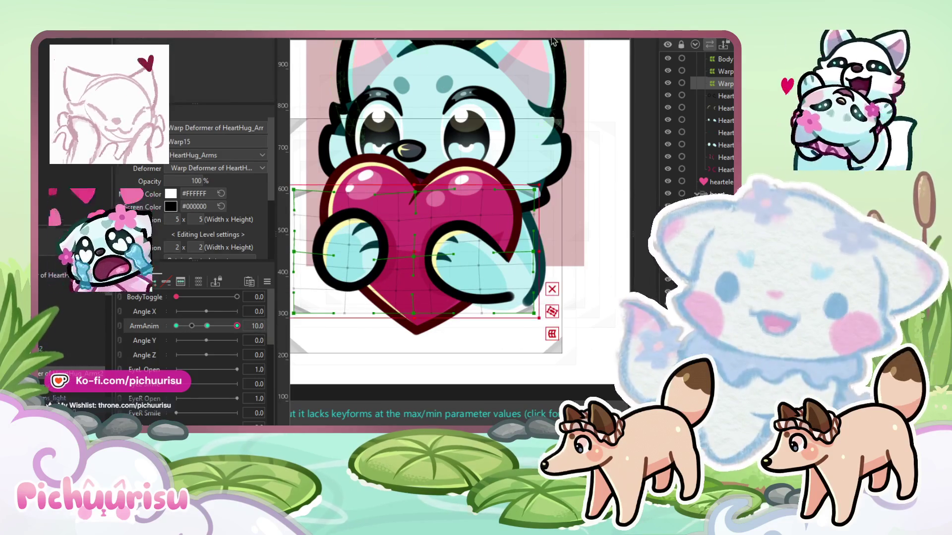
# Zoom in on the arms and select the HeartHug_Arms_line mesh under the HeartHug_Arms deformer
pyautogui.scroll(2, 568, 275)
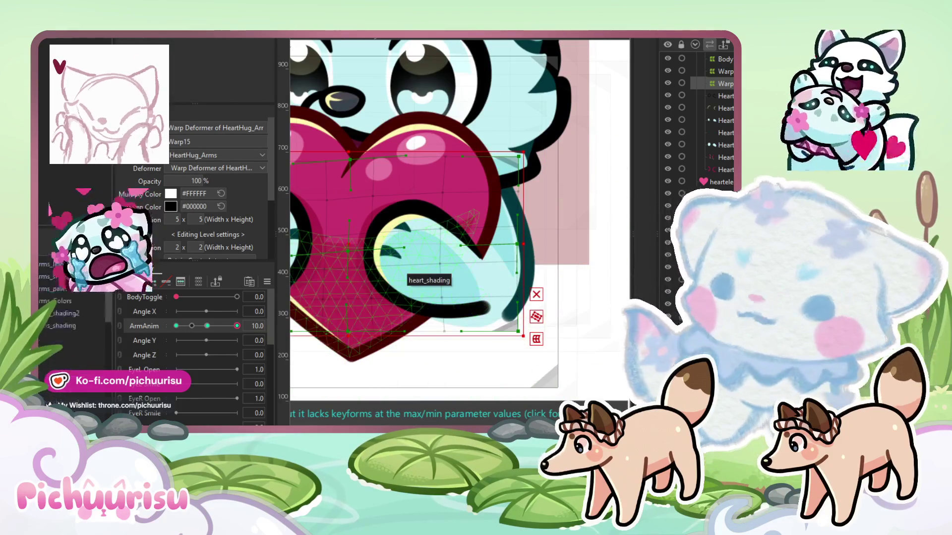
pyautogui.click(419, 273)
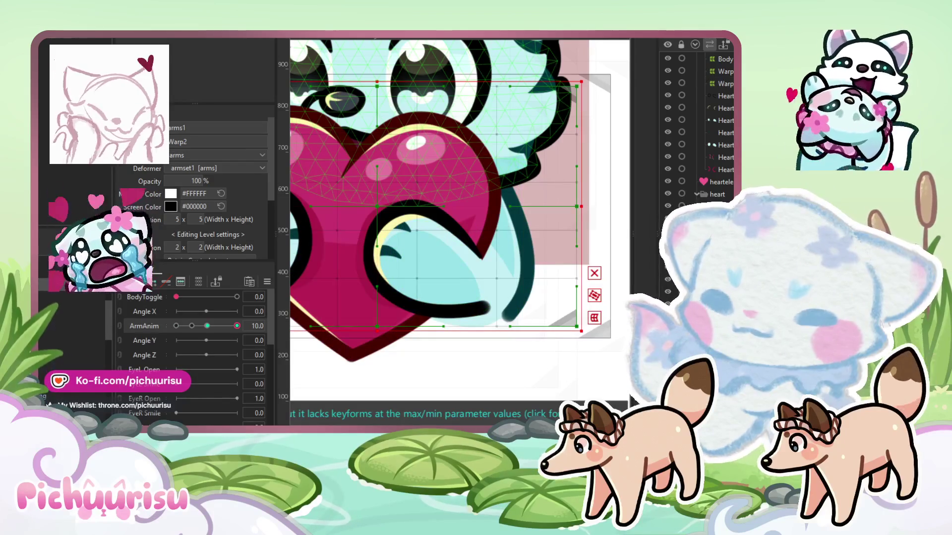
pyautogui.scroll(2, 442, 218)
pyautogui.click(431, 208)
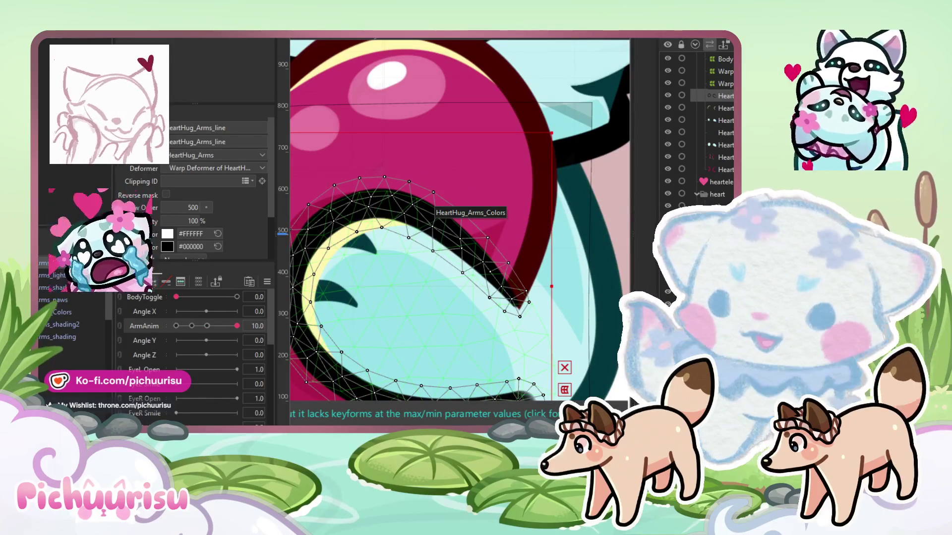
# With the deform brush active, check the arm outline at ArmAnim 0.0, 5.1 and 8.6
pyautogui.click(177, 326)
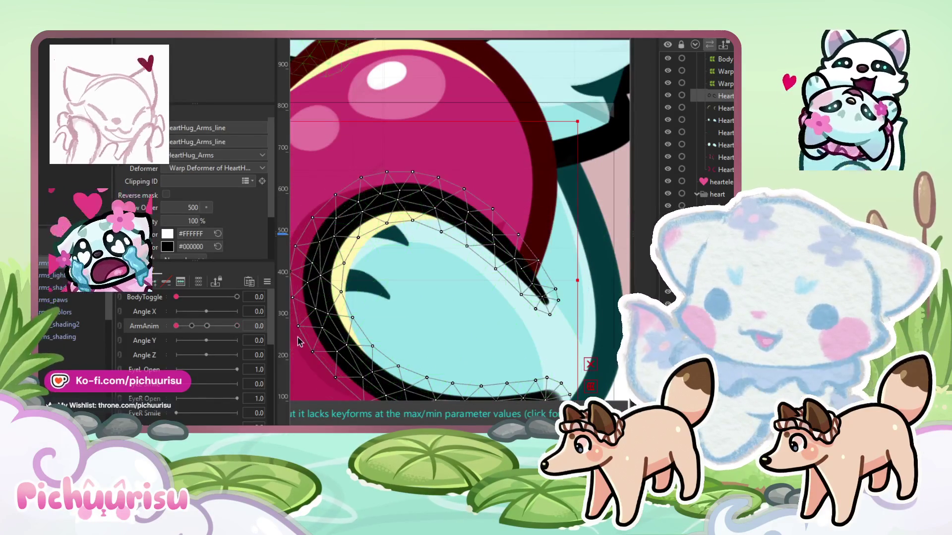
pyautogui.click(207, 326)
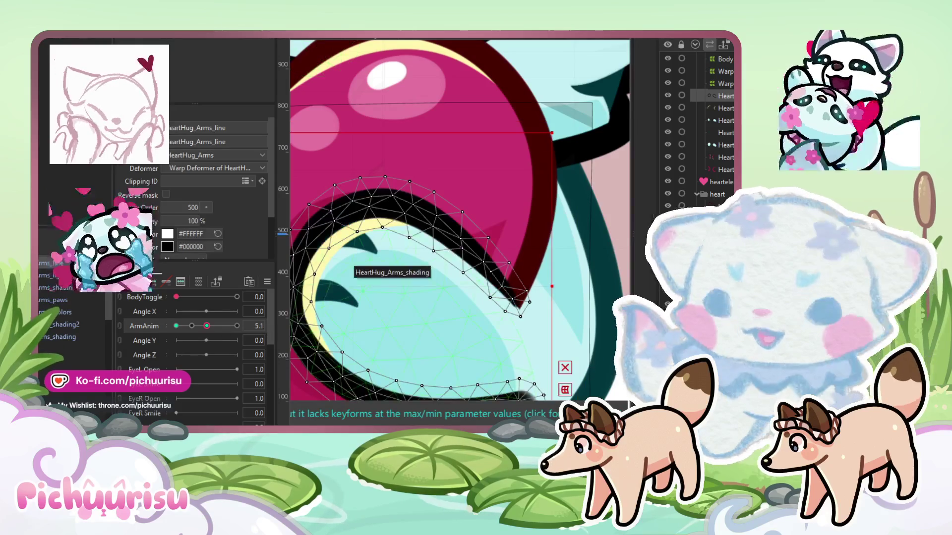
pyautogui.press('b')
pyautogui.scroll(-5, 399, 241)
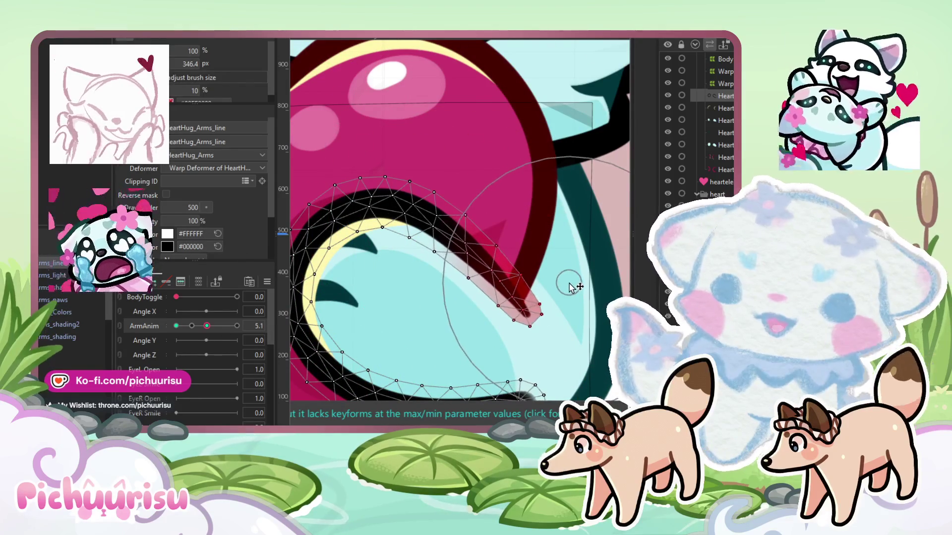
pyautogui.scroll(-2, 515, 281)
pyautogui.click(228, 327)
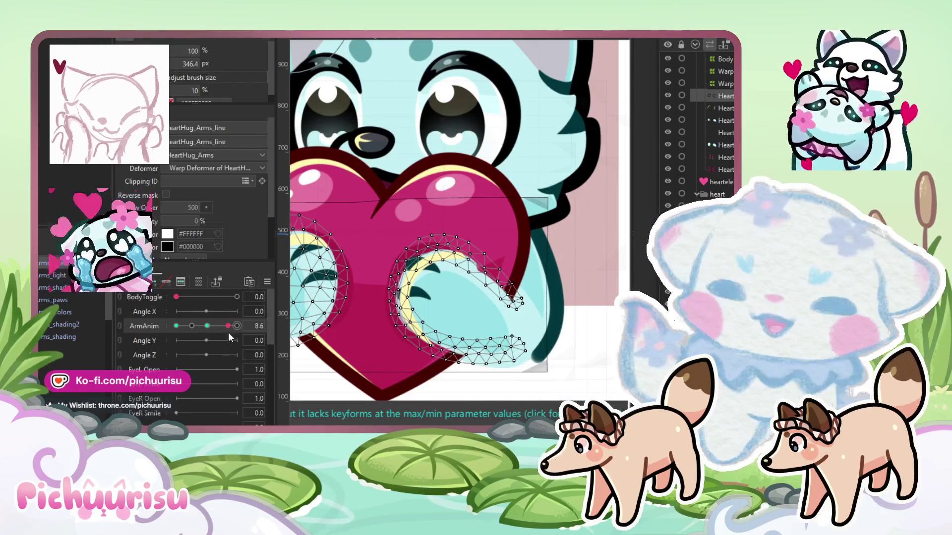
pyautogui.moveTo(236, 327); pyautogui.dragTo(174, 334)
# Recheck the arm outline at ArmAnim 10.0, 5.1 and 0.0, then select the blinkeyes_line mesh
pyautogui.scroll(5, 511, 278)
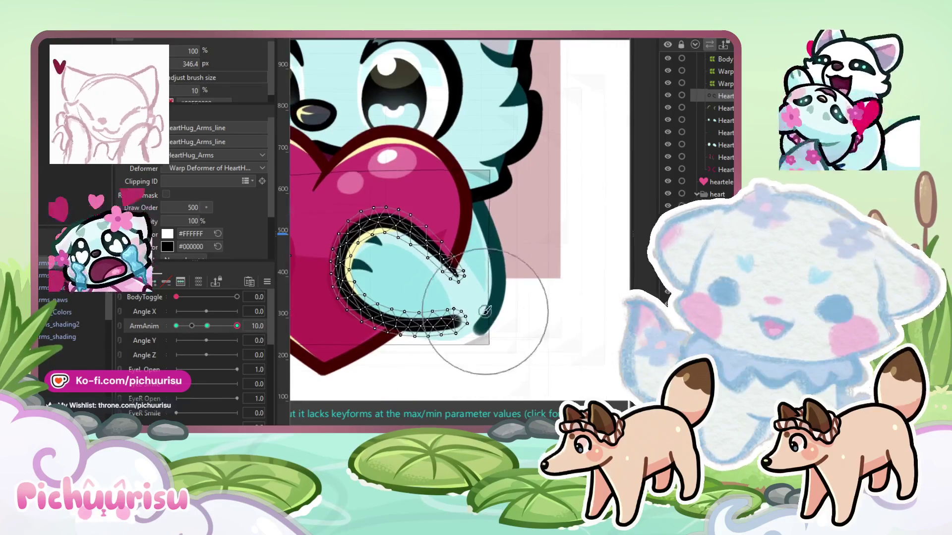
pyautogui.click(237, 326)
pyautogui.click(207, 326)
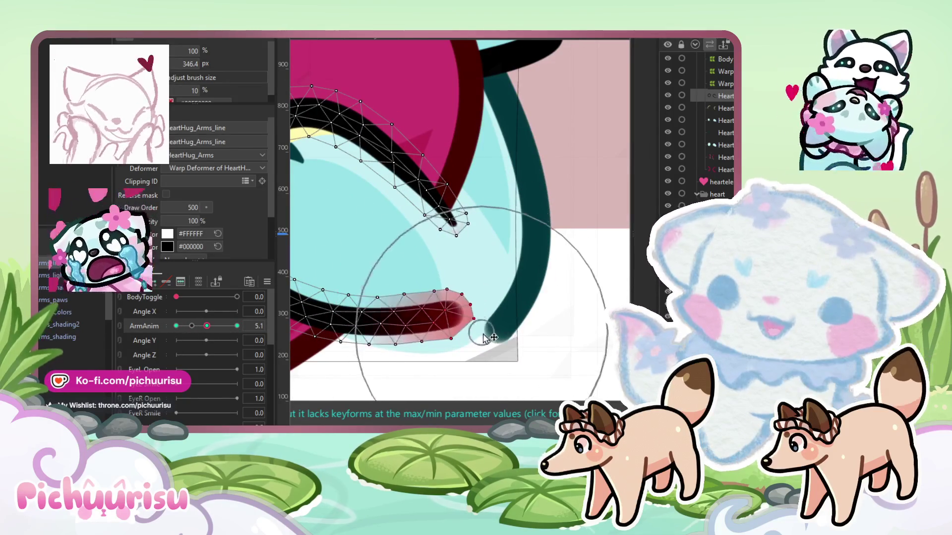
pyautogui.click(237, 326)
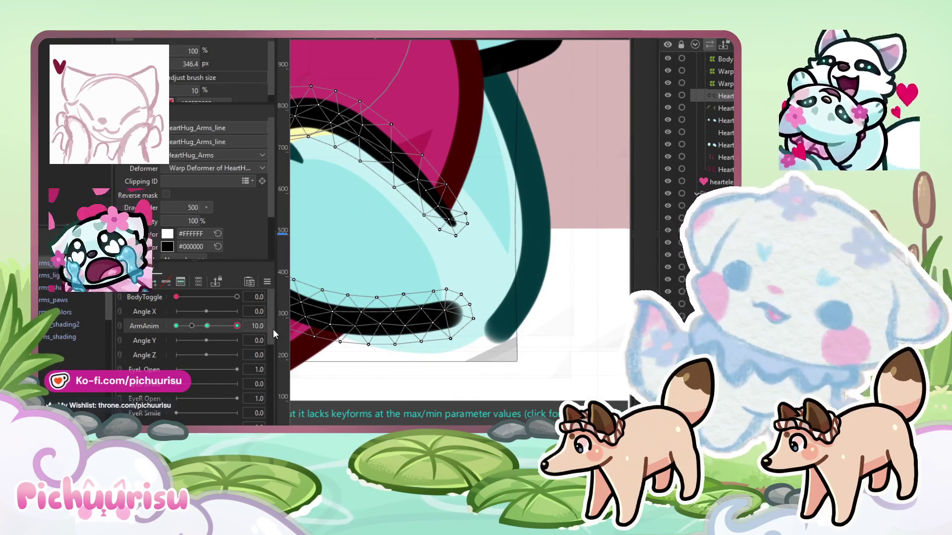
pyautogui.scroll(-5, 293, 329)
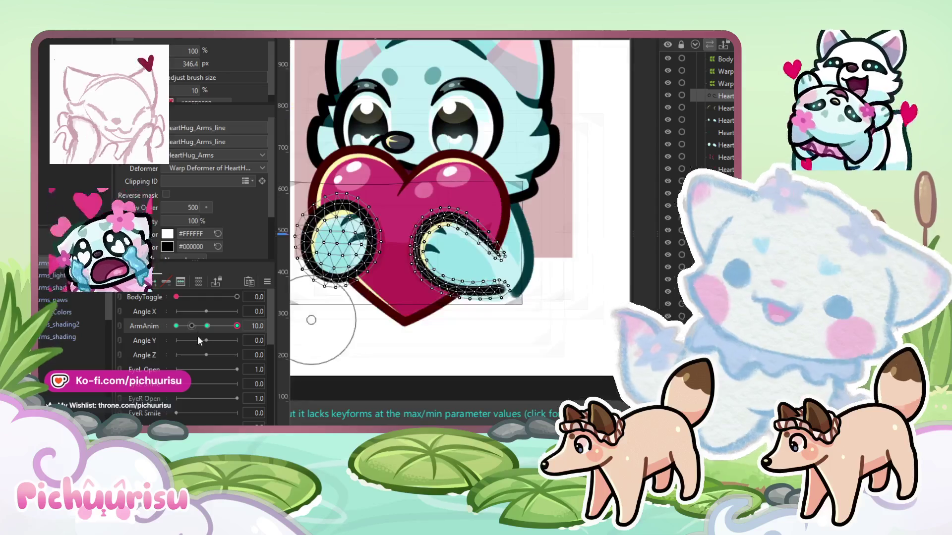
pyautogui.click(176, 326)
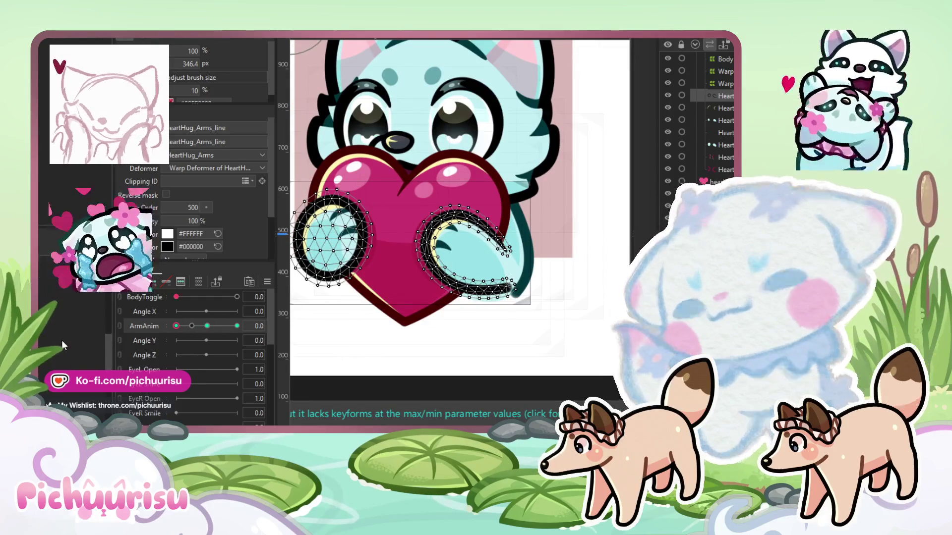
pyautogui.scroll(2, 510, 248)
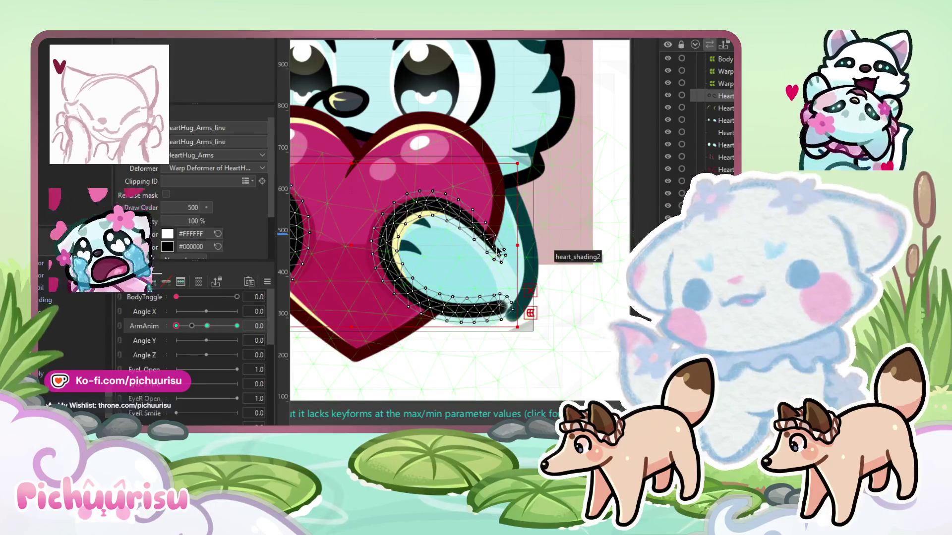
pyautogui.click(437, 74)
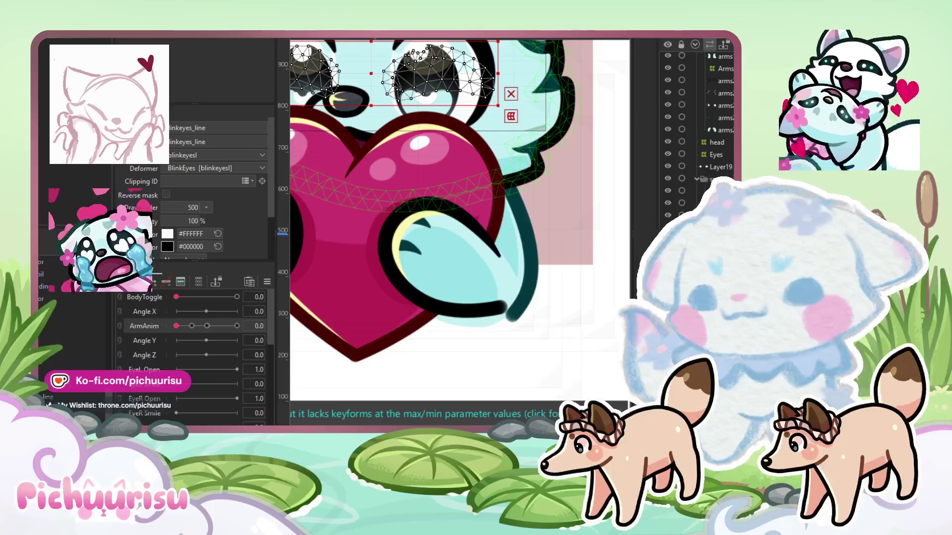
# Select the head warp, then the arm's Back1, then the right arm's back2 (Warp4) deformer
pyautogui.click(717, 142)
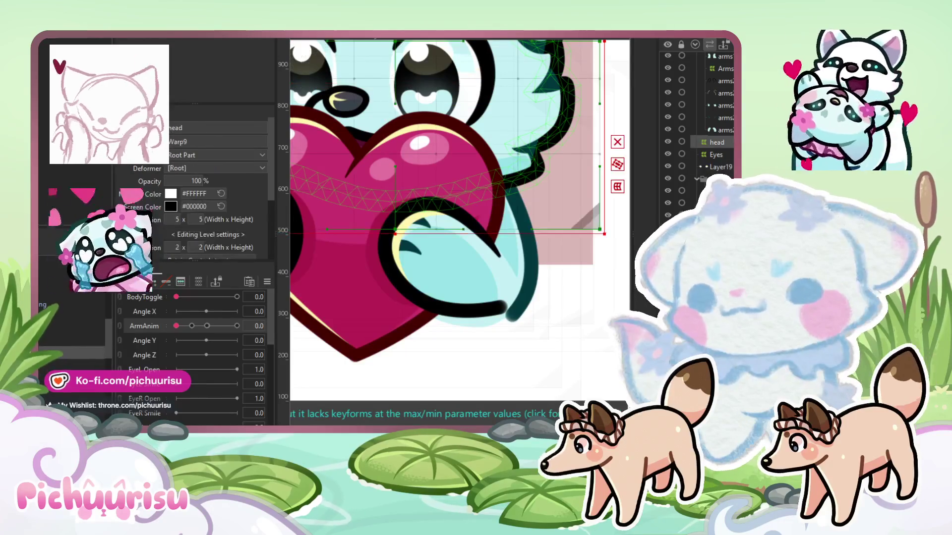
pyautogui.scroll(2, 421, 285)
pyautogui.click(420, 285)
pyautogui.scroll(-2, 420, 285)
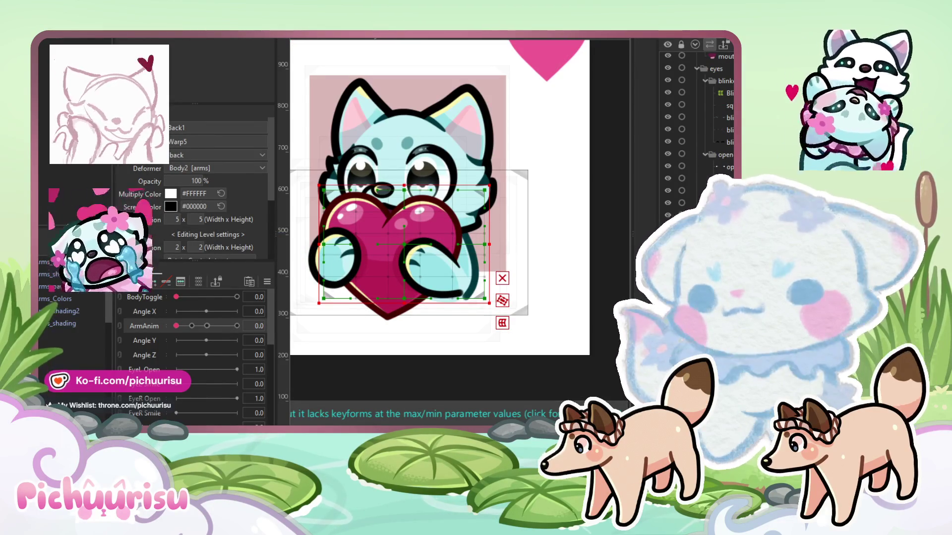
pyautogui.click(446, 261)
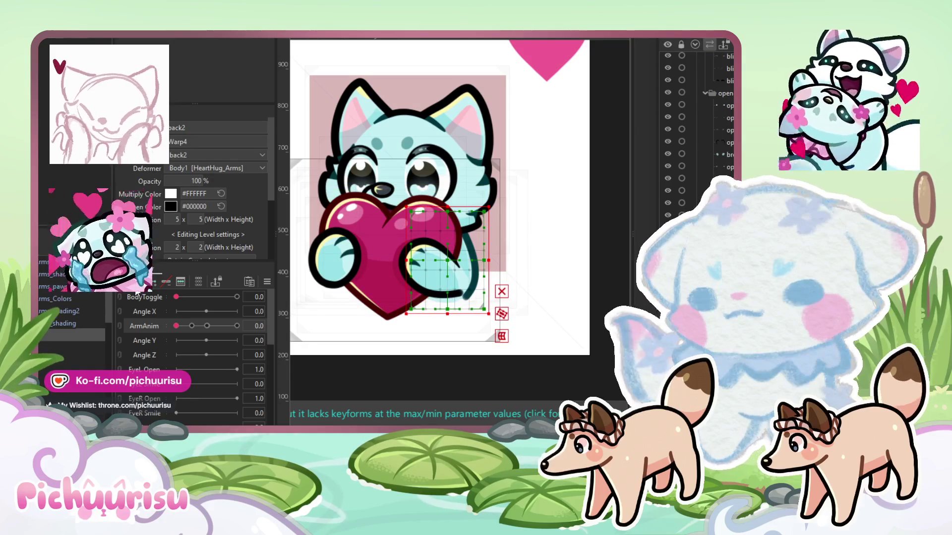
# Preview the right arm pose at ArmAnim 5.1 and 6.5
pyautogui.moveTo(208, 326); pyautogui.dragTo(238, 326)
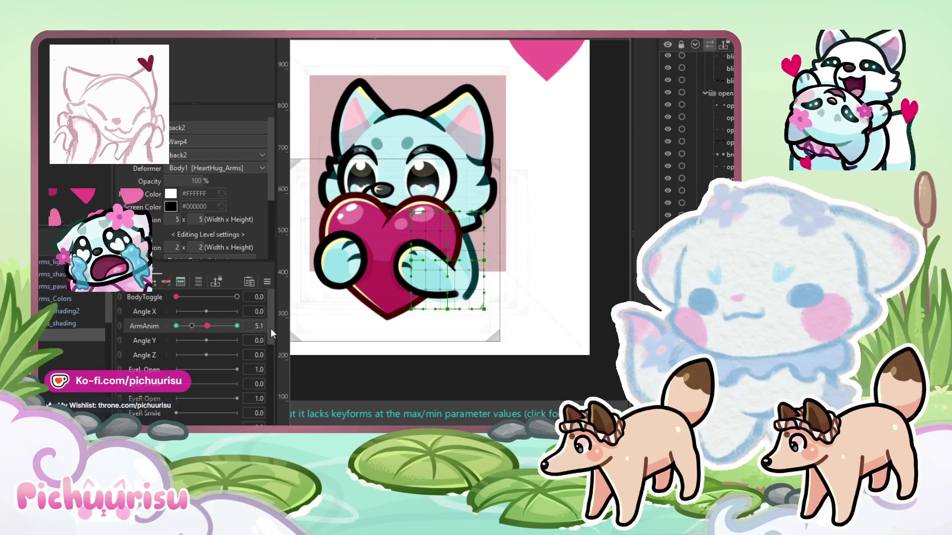
pyautogui.scroll(3, 417, 304)
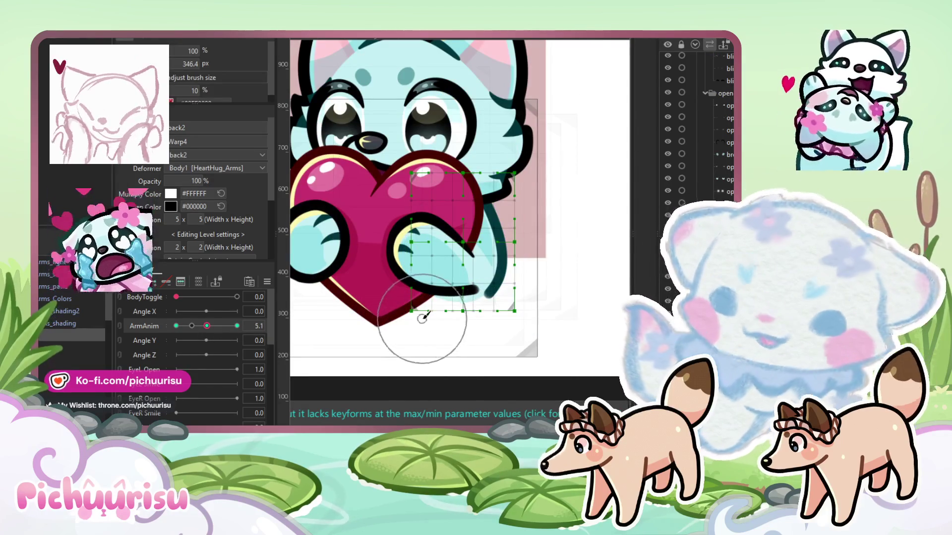
pyautogui.moveTo(207, 326)
pyautogui.mouseDown()
pyautogui.moveTo(216, 327)
pyautogui.moveTo(183, 332)
pyautogui.moveTo(299, 332)
pyautogui.mouseUp()
pyautogui.scroll(-2, 450, 320)
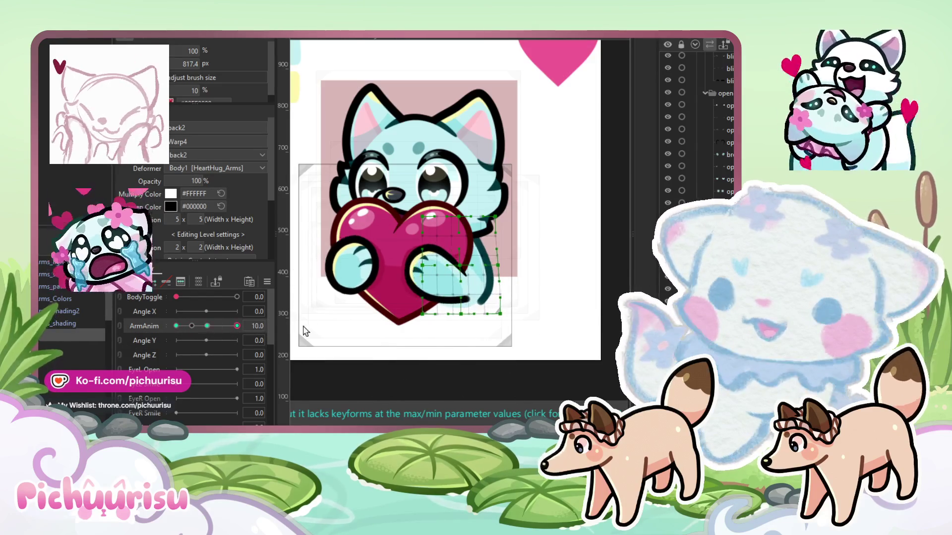
pyautogui.moveTo(413, 291); pyautogui.dragTo(423, 296)
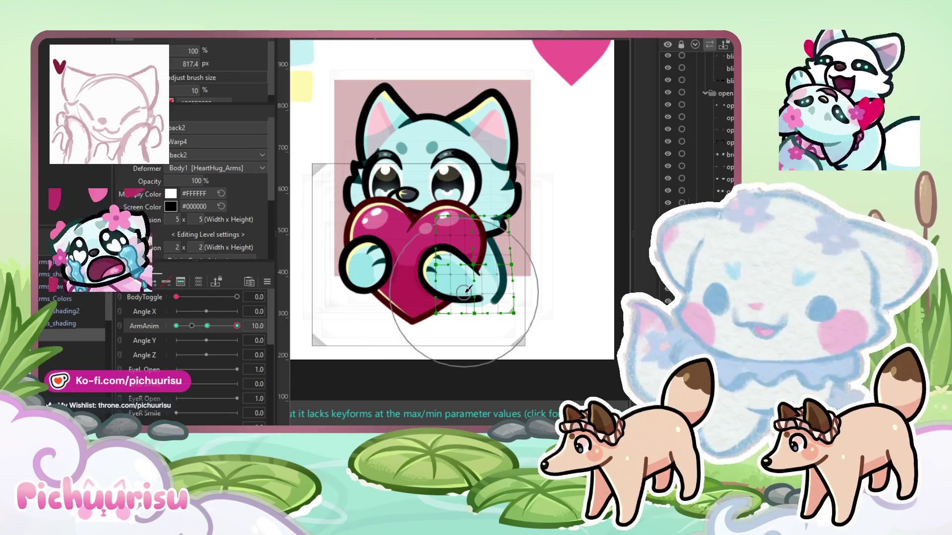
pyautogui.scroll(2, 466, 292)
# At ArmAnim 2.9, drag the arm warp points to reshape the paw, then check 4.7 and 6.2
pyautogui.moveTo(198, 327)
pyautogui.mouseDown()
pyautogui.moveTo(156, 335)
pyautogui.moveTo(233, 331)
pyautogui.moveTo(209, 332)
pyautogui.mouseUp()
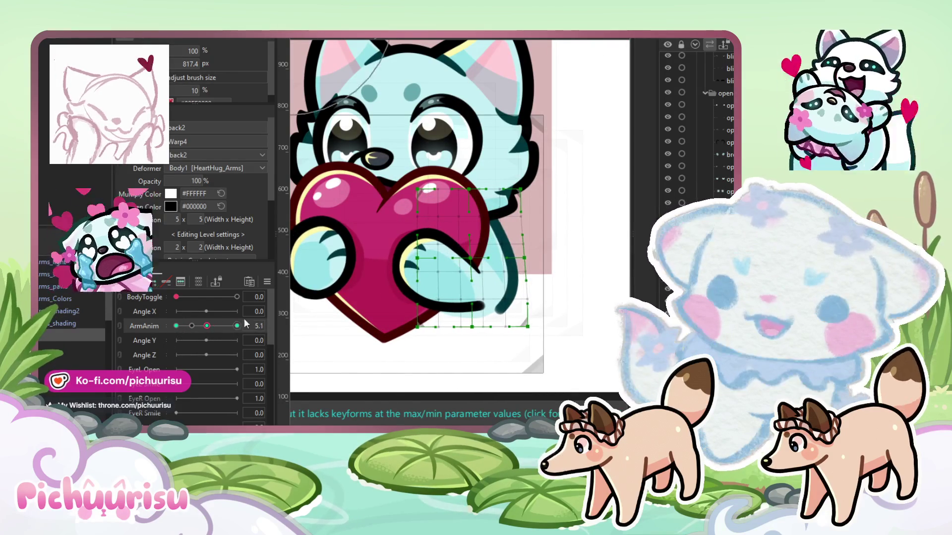
pyautogui.moveTo(487, 279); pyautogui.dragTo(486, 294)
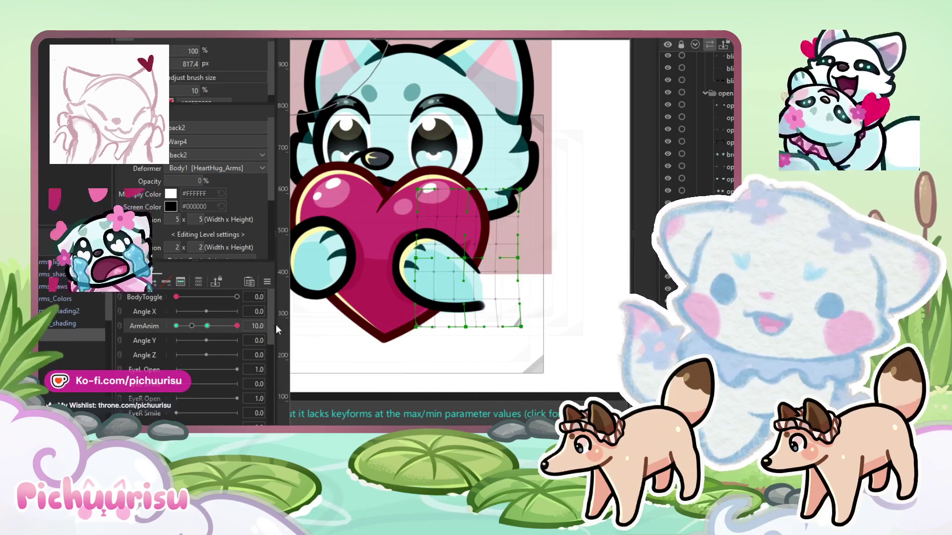
pyautogui.click(206, 328)
pyautogui.moveTo(206, 328); pyautogui.dragTo(216, 326)
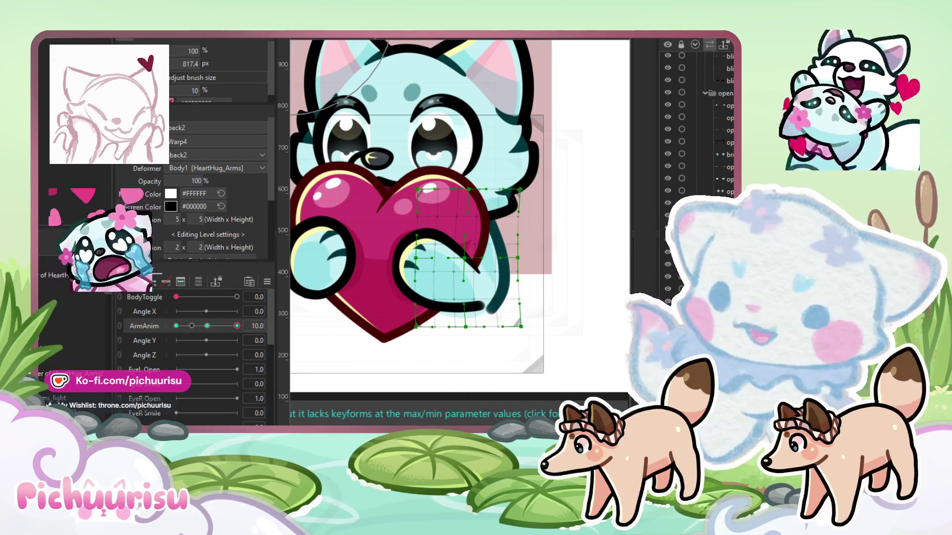
pyautogui.click(357, 223)
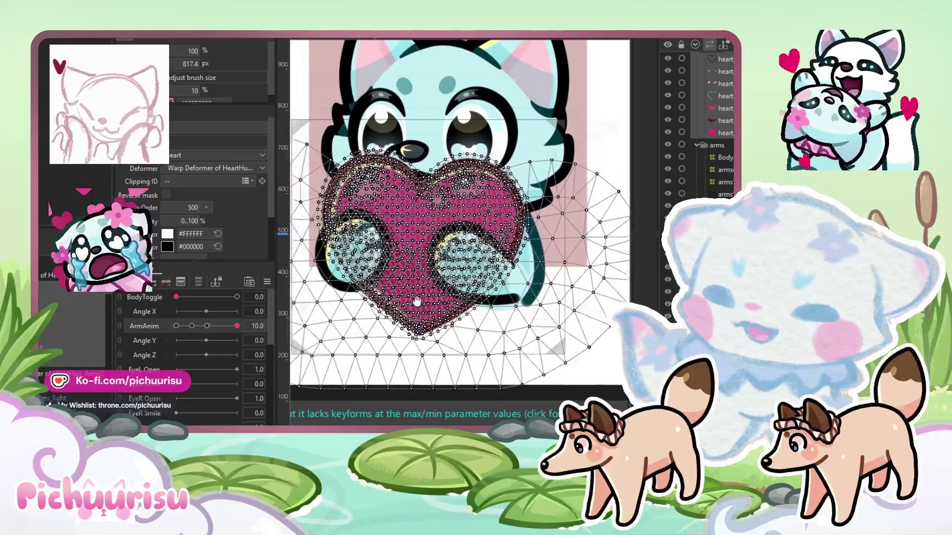
# Give the heart's warp deformer a 20 x 20 grid division
pyautogui.click(427, 223)
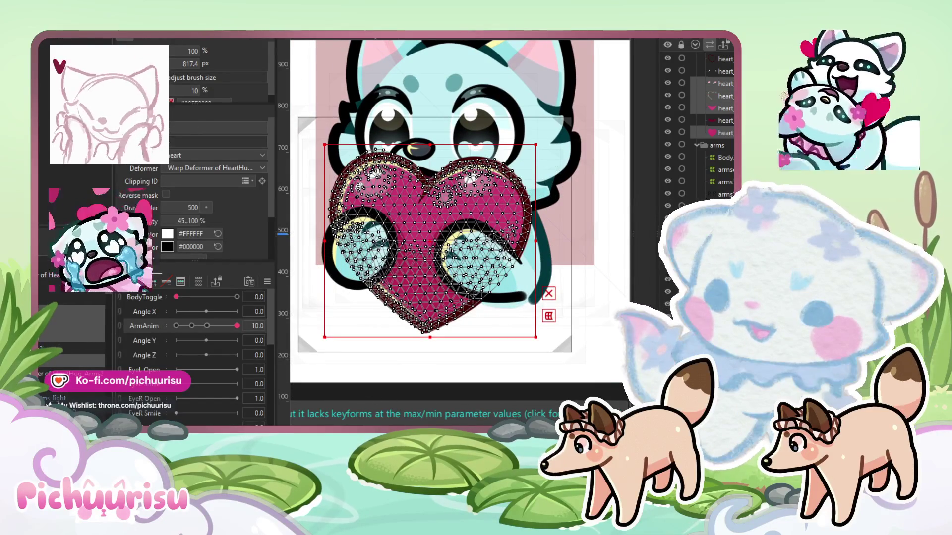
pyautogui.scroll(2, 552, 180)
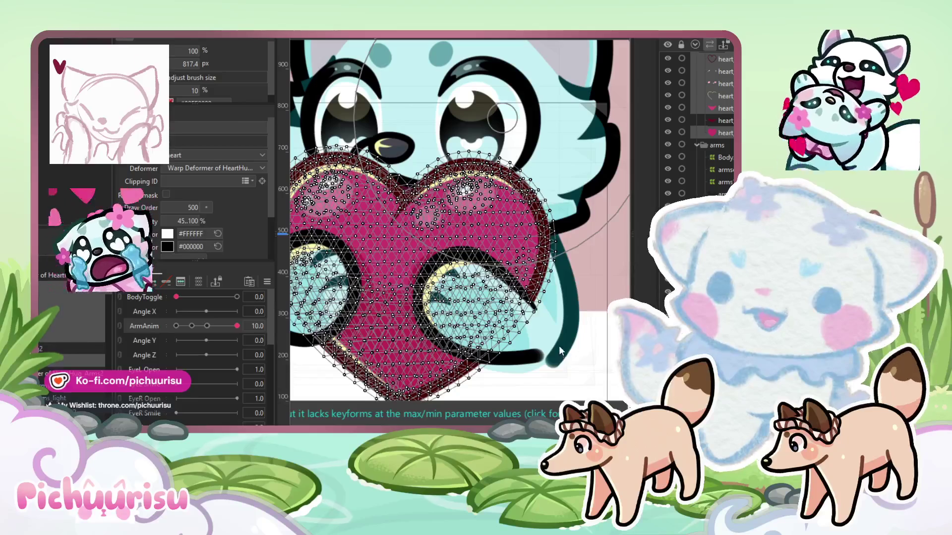
pyautogui.click(325, 350)
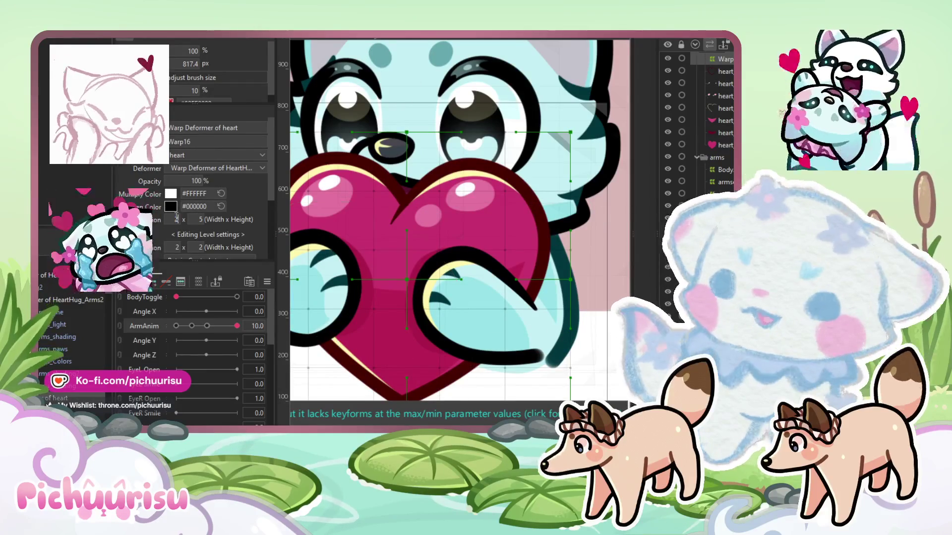
pyautogui.press('Tab')
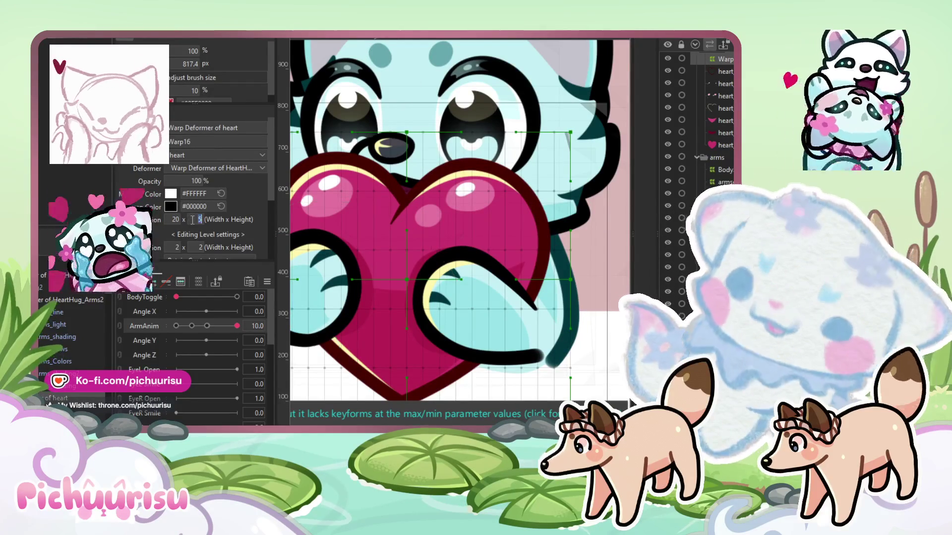
pyautogui.write('20')
# Set the heart outline mesh to Additive blending with 20% opacity
pyautogui.click(724, 108)
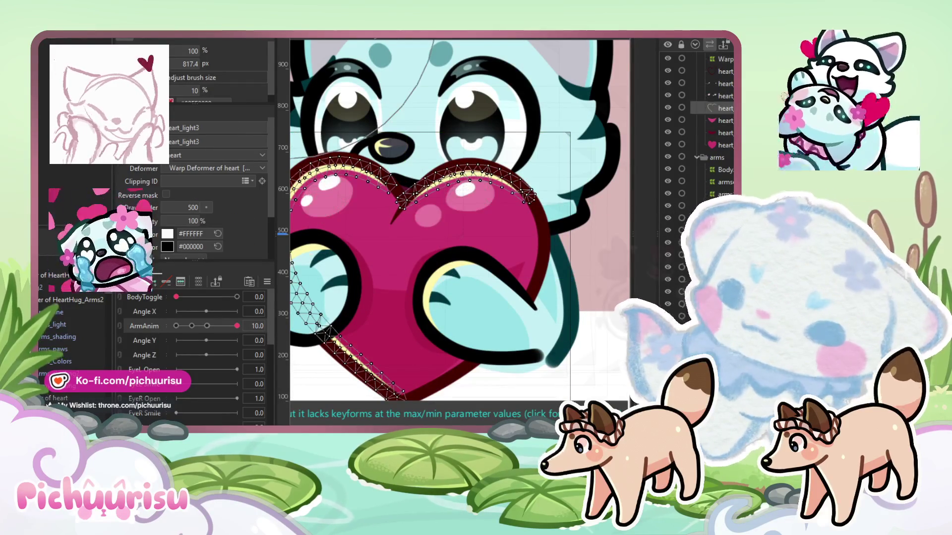
pyautogui.click(195, 218)
pyautogui.click(195, 237)
pyautogui.doubleClick(193, 177)
pyautogui.write('0')
pyautogui.press('Return')
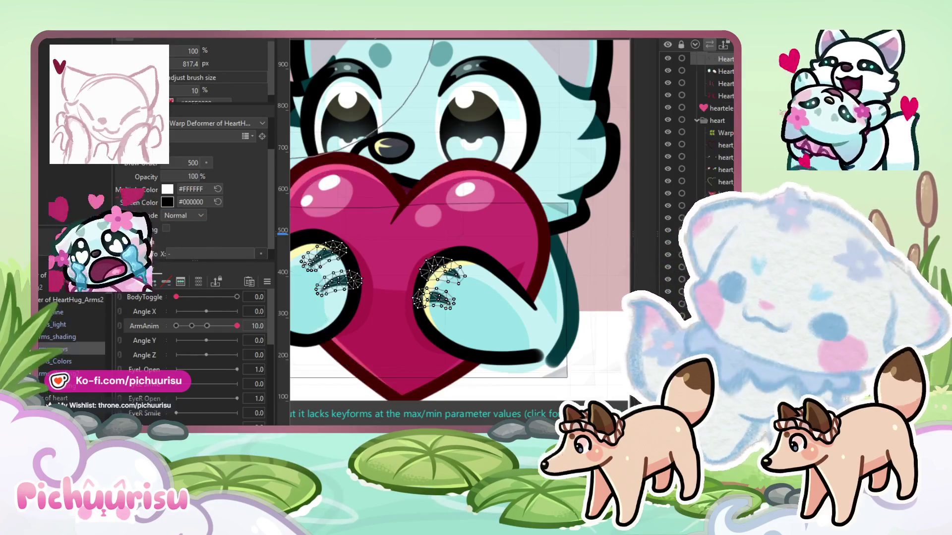
# Set the heart highlight layers' blending to Additive
pyautogui.click(724, 145)
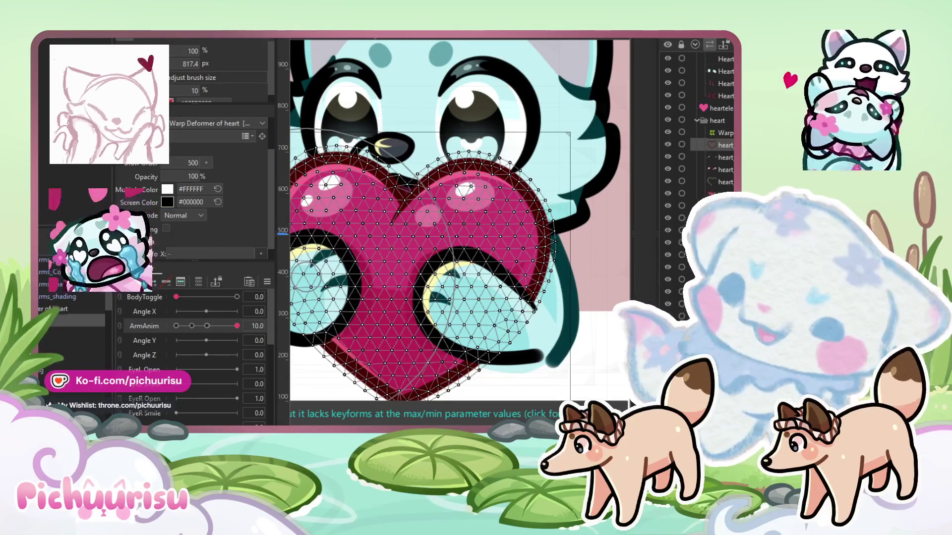
pyautogui.click(466, 191)
pyautogui.moveTo(364, 217); pyautogui.dragTo(381, 247)
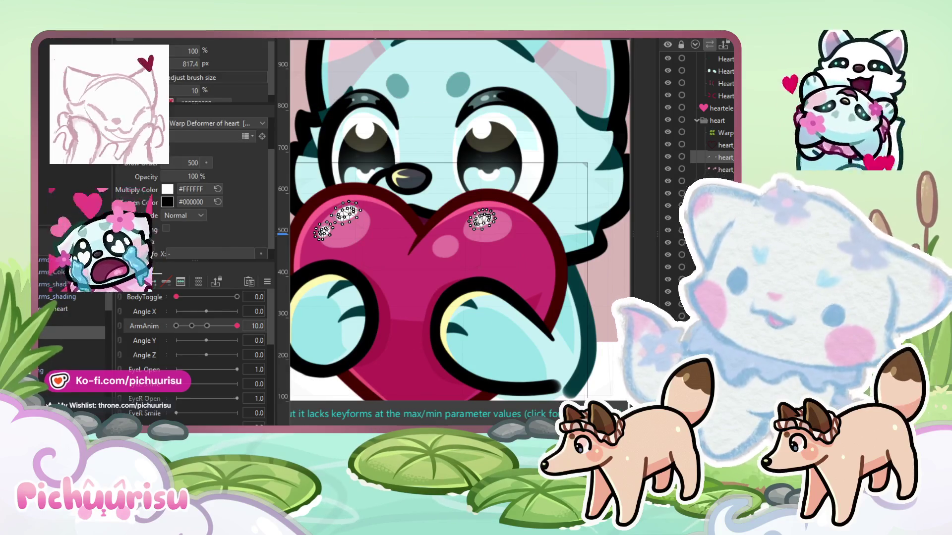
pyautogui.click(347, 219)
pyautogui.click(180, 239)
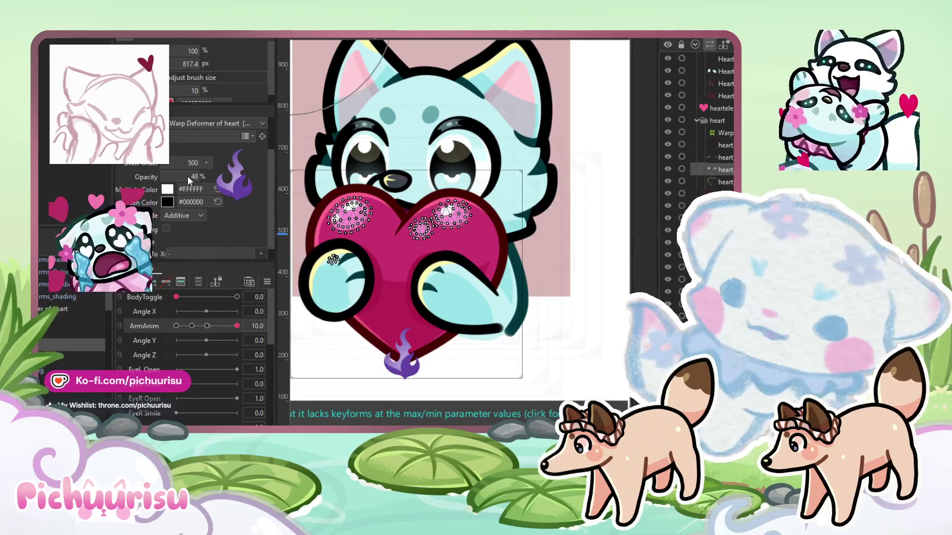
pyautogui.click(334, 259)
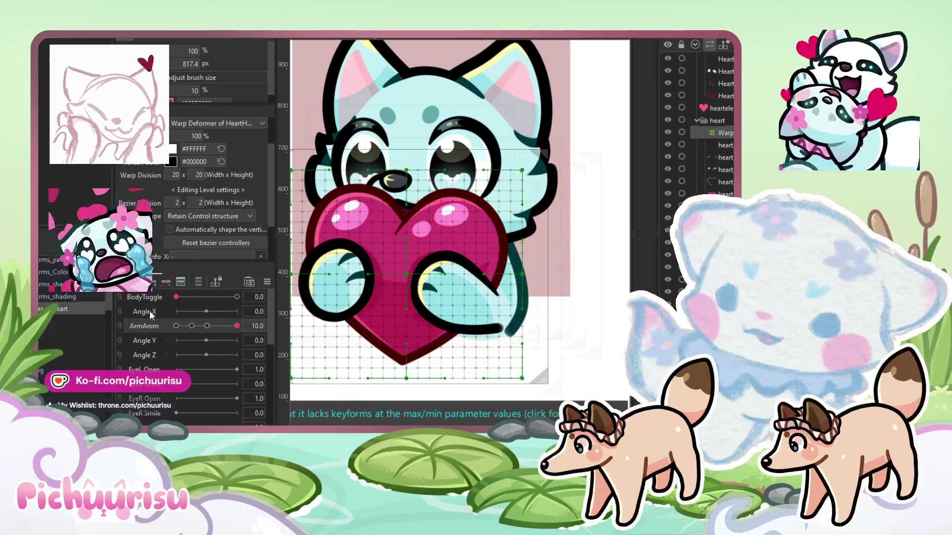
# Preview lower ArmAnim values, then settle on the 5.1 keyform
pyautogui.click(205, 326)
pyautogui.click(207, 326)
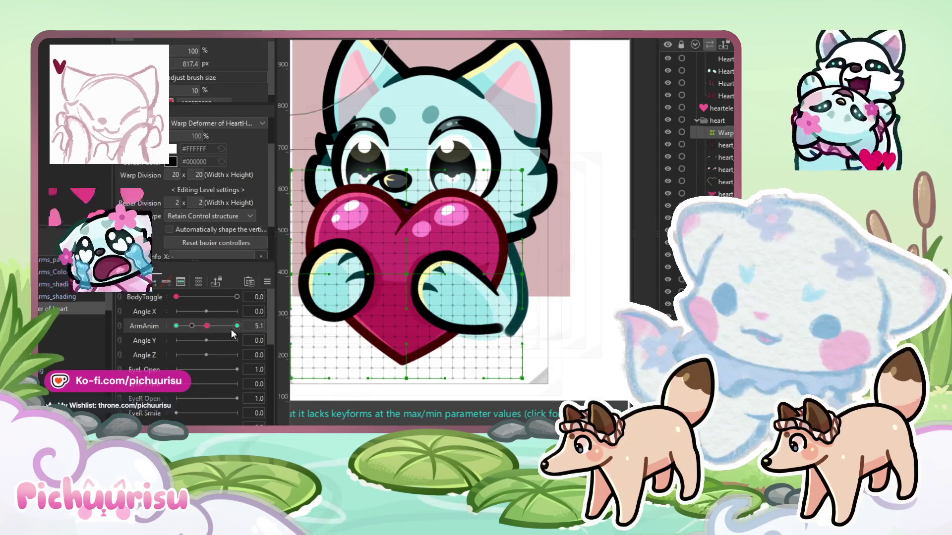
pyautogui.scroll(2, 458, 214)
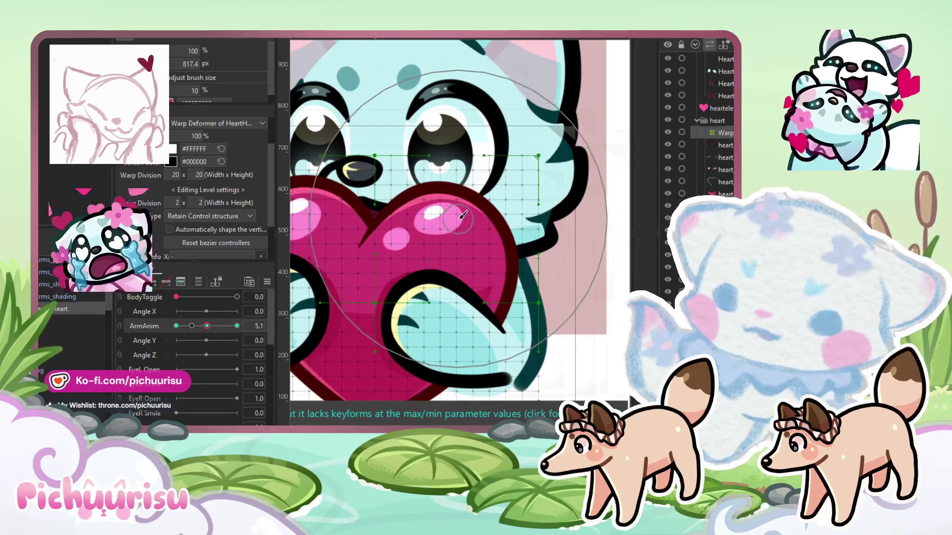
pyautogui.scroll(-2, 459, 215)
pyautogui.click(195, 327)
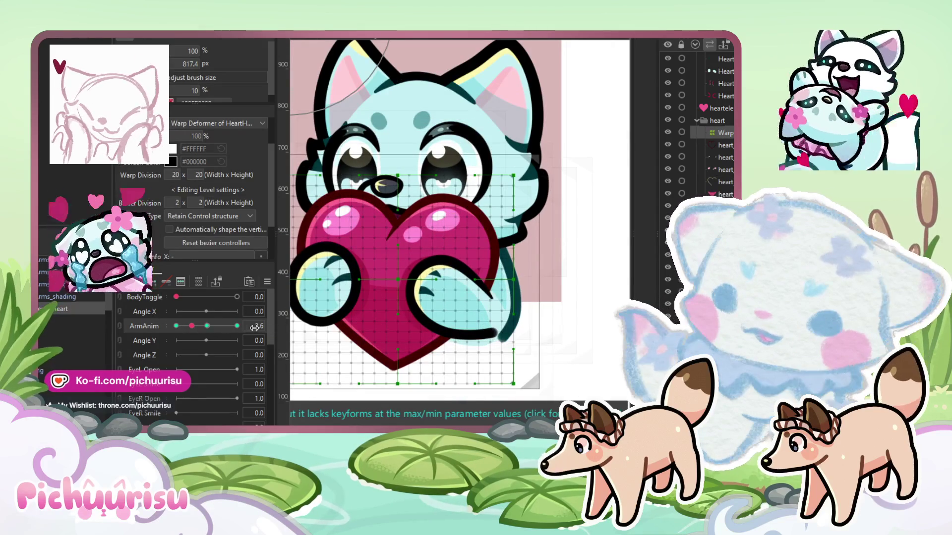
pyautogui.click(261, 326)
pyautogui.click(207, 326)
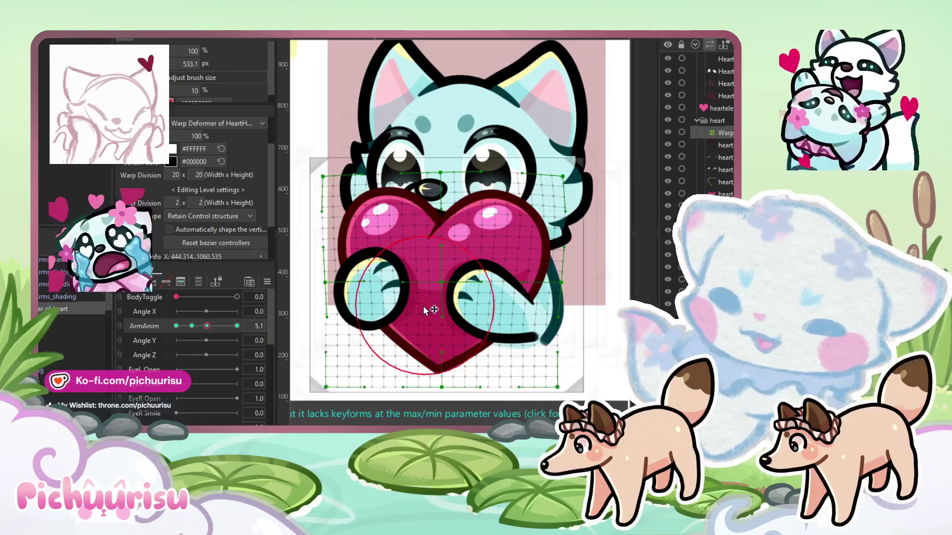
pyautogui.scroll(2, 333, 273)
pyautogui.moveTo(483, 263); pyautogui.dragTo(588, 374)
pyautogui.press('Escape')
# Set the heart warp's Bezier Division to 1 x 4
pyautogui.moveTo(183, 200)
pyautogui.mouseDown()
pyautogui.moveTo(175, 202)
pyautogui.moveTo(197, 200)
pyautogui.mouseUp()
pyautogui.click(197, 201)
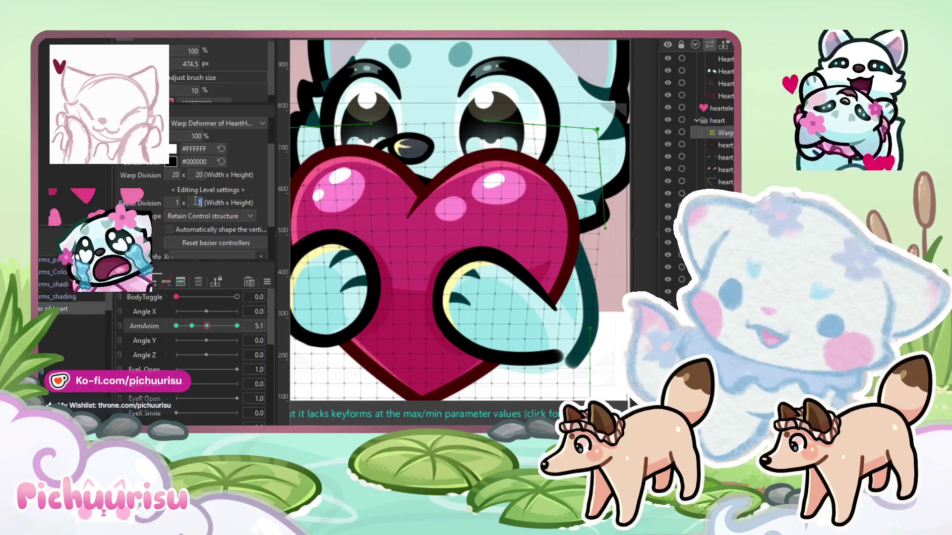
pyautogui.press('Return')
# Bend the heart mesh beneath the right and left paws with the deform brush
pyautogui.moveTo(582, 295); pyautogui.dragTo(552, 302)
pyautogui.scroll(-4, 521, 287)
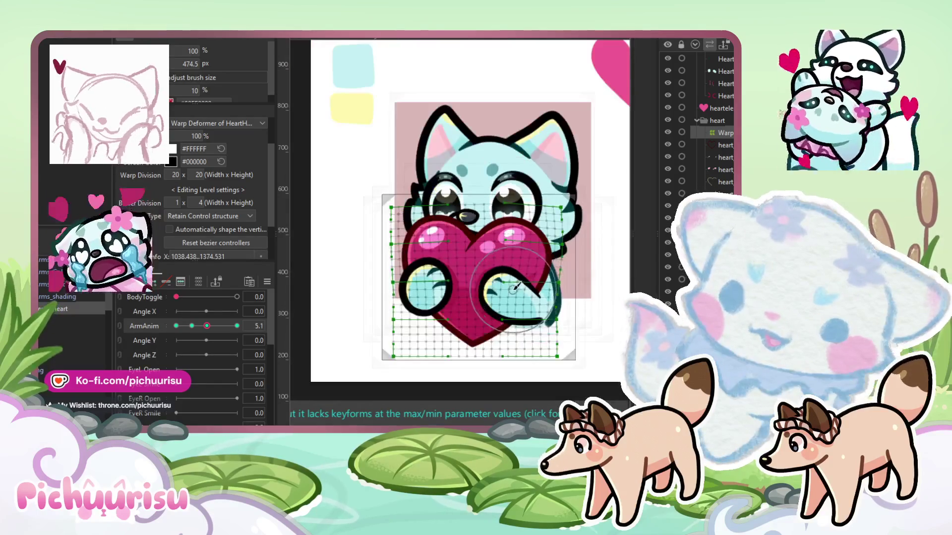
pyautogui.scroll(2, 432, 306)
pyautogui.moveTo(411, 305); pyautogui.dragTo(394, 303)
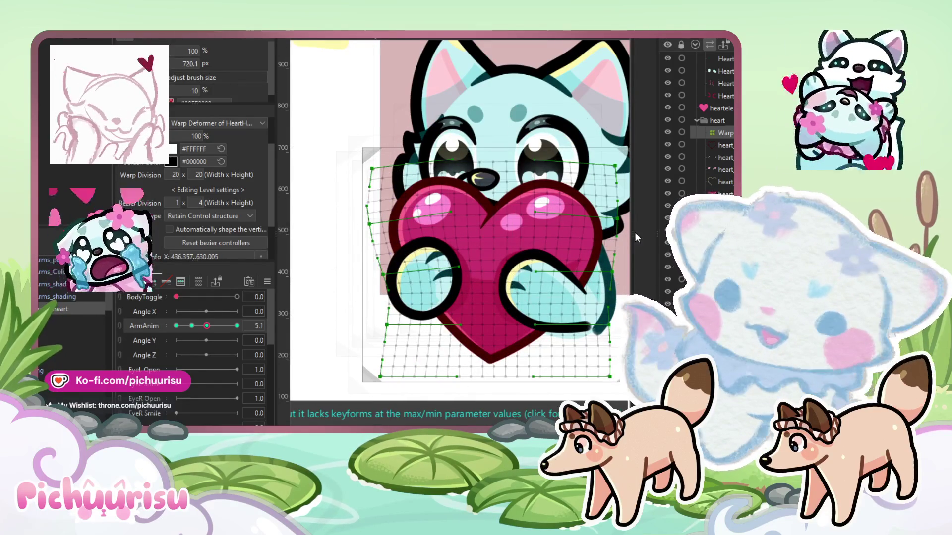
pyautogui.scroll(2, 587, 224)
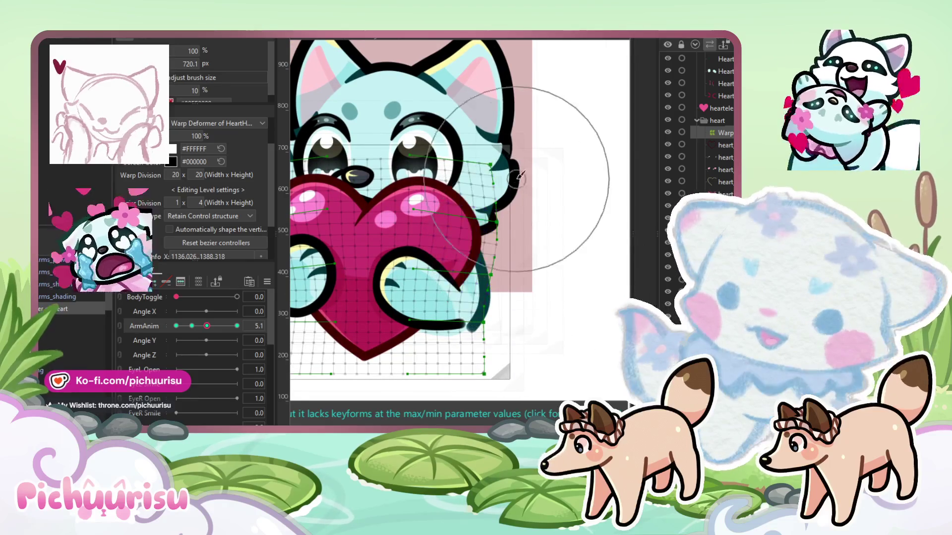
pyautogui.moveTo(515, 171); pyautogui.dragTo(550, 155)
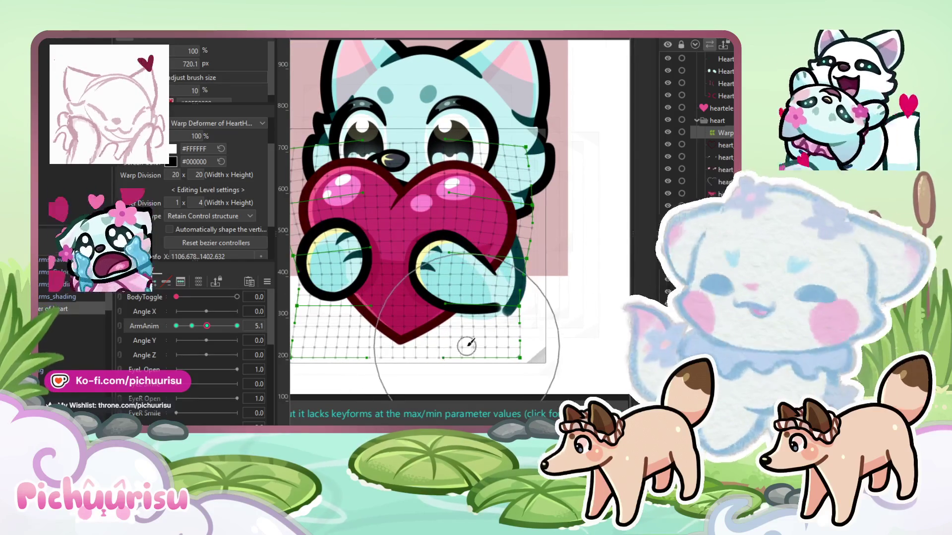
pyautogui.moveTo(325, 337); pyautogui.dragTo(375, 324)
# At ArmAnim 5.1, pinch the heart's lower warp points inward, undoing the last tweak
pyautogui.moveTo(207, 326); pyautogui.dragTo(190, 327)
pyautogui.click(208, 327)
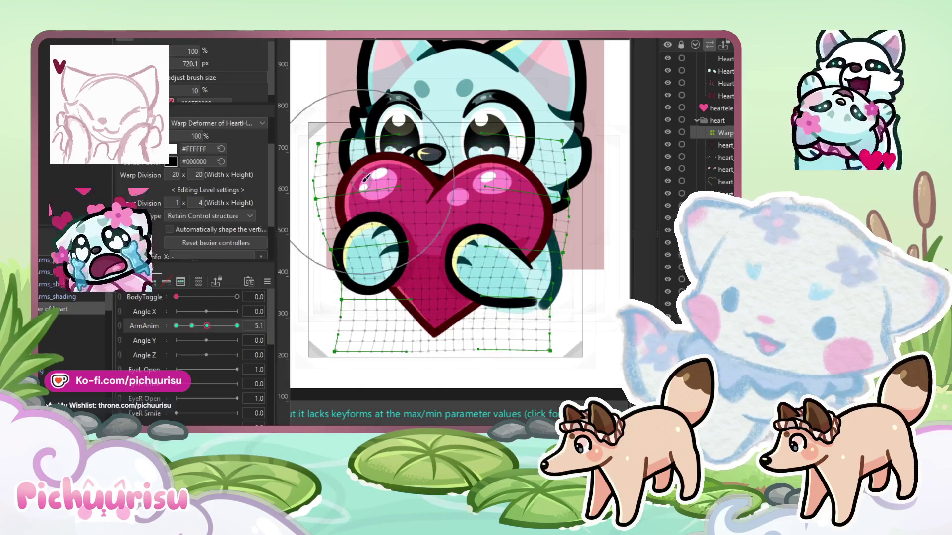
pyautogui.click(382, 149)
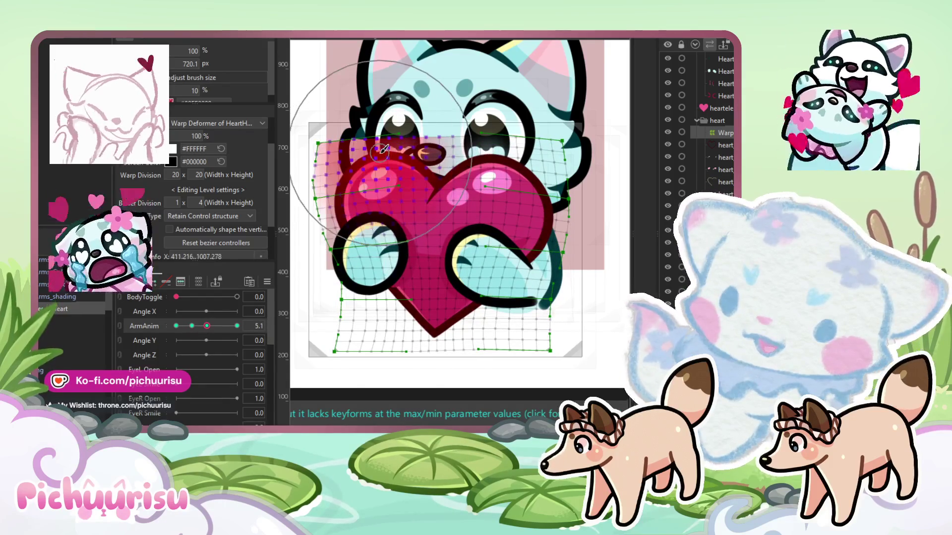
pyautogui.click(486, 180)
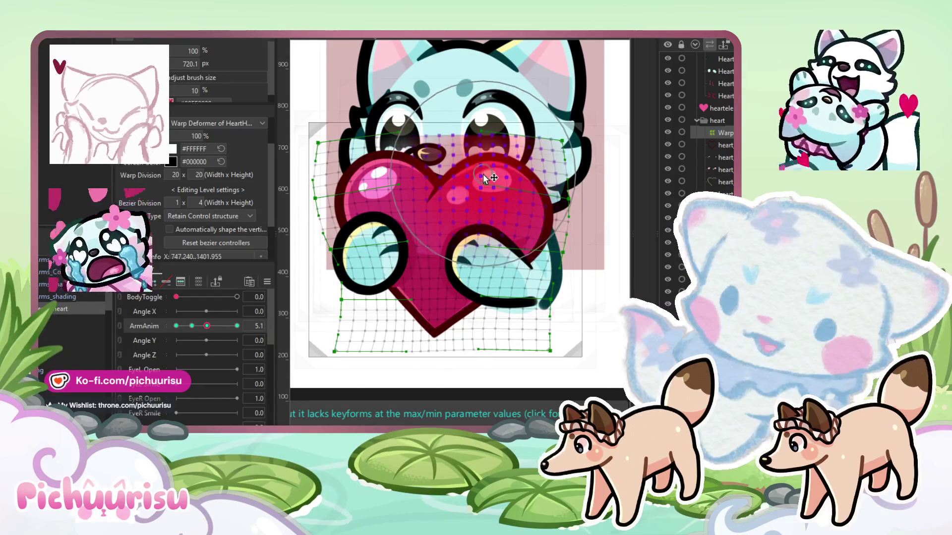
pyautogui.click(527, 172)
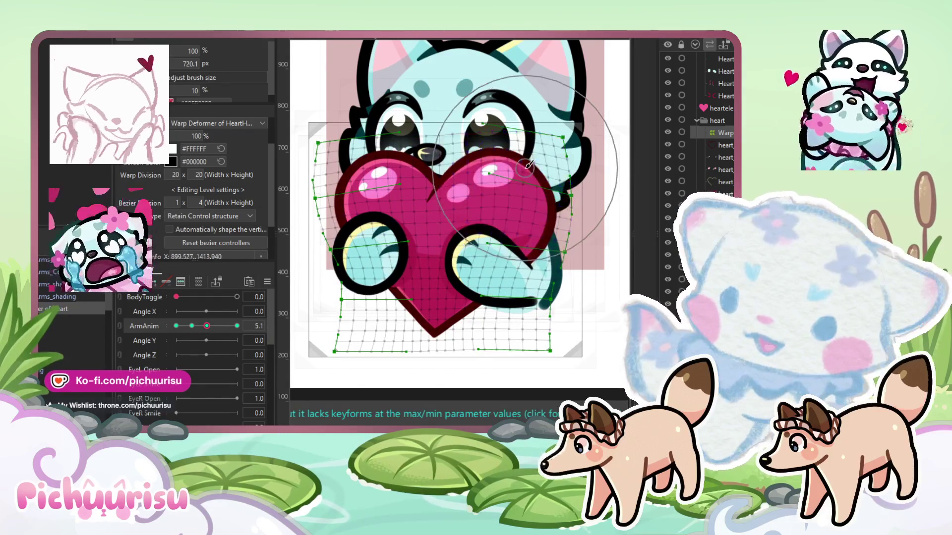
pyautogui.click(367, 209)
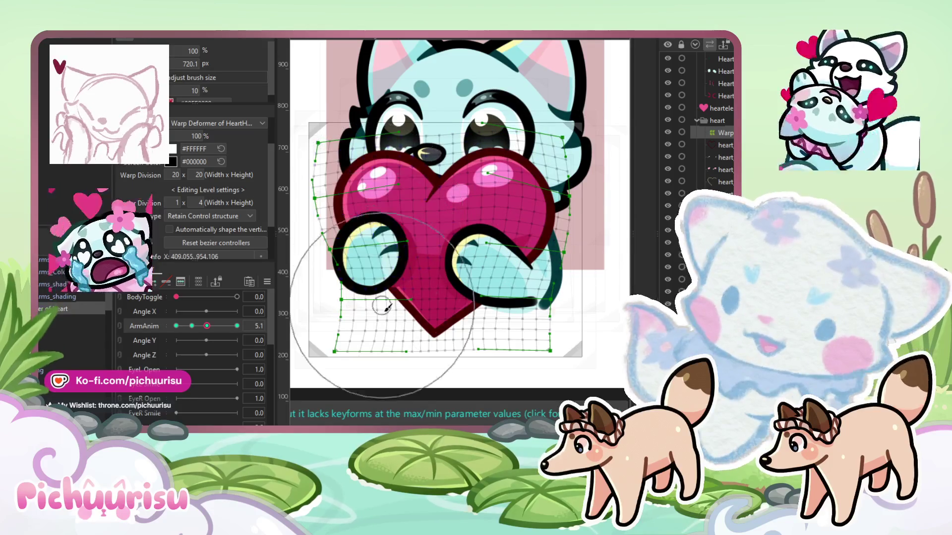
pyautogui.moveTo(340, 348); pyautogui.dragTo(347, 349)
pyautogui.moveTo(526, 352); pyautogui.dragTo(521, 351)
pyautogui.hotkey('ctrl', 'z')
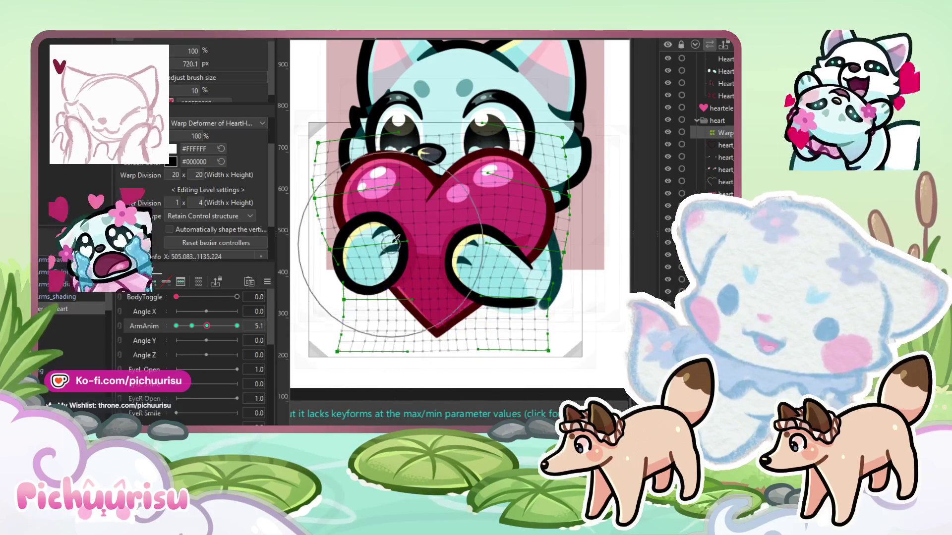
pyautogui.moveTo(207, 325); pyautogui.dragTo(243, 329)
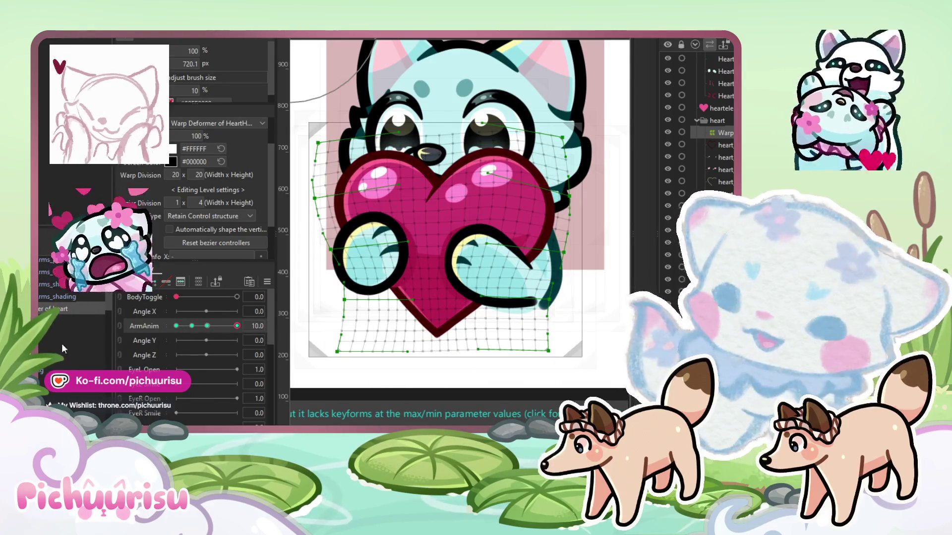
pyautogui.click(726, 83)
# Scrub ArmAnim through 2.6, 2.7, 3.6 and 5.1, ending at the 10.0 keyform
pyautogui.click(192, 331)
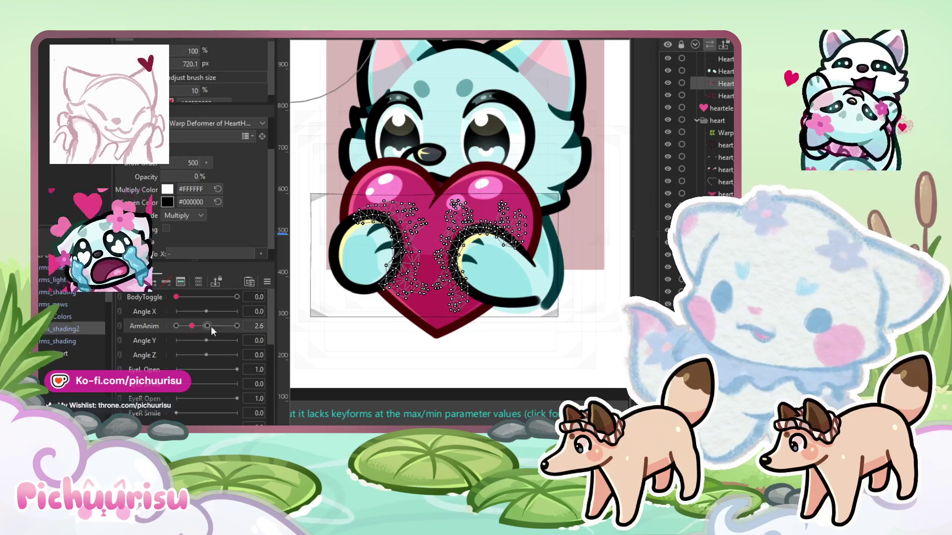
pyautogui.moveTo(254, 323); pyautogui.dragTo(263, 326)
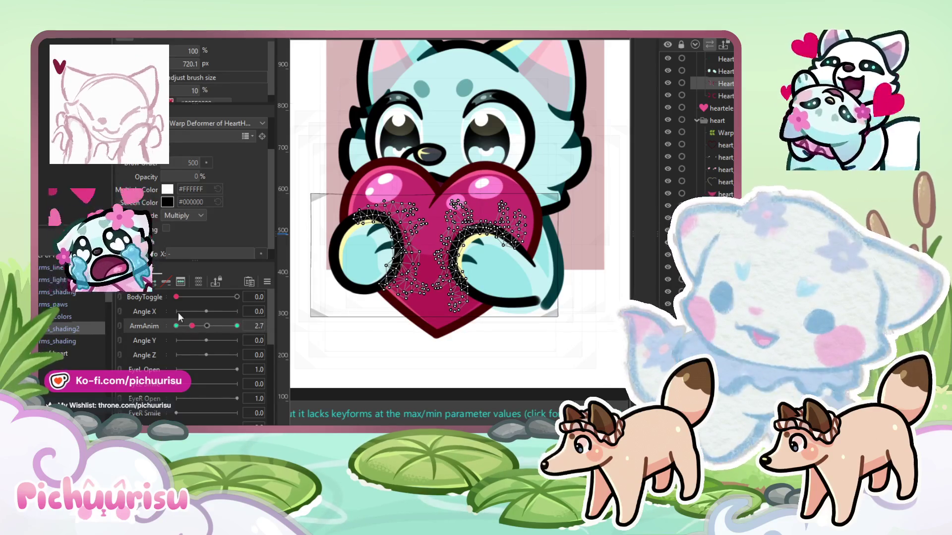
pyautogui.click(207, 326)
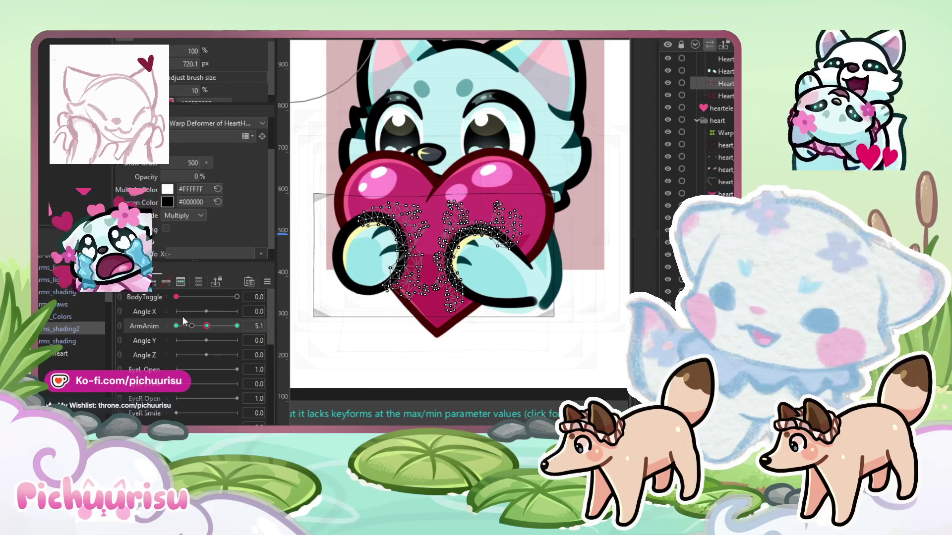
pyautogui.moveTo(190, 327); pyautogui.dragTo(198, 326)
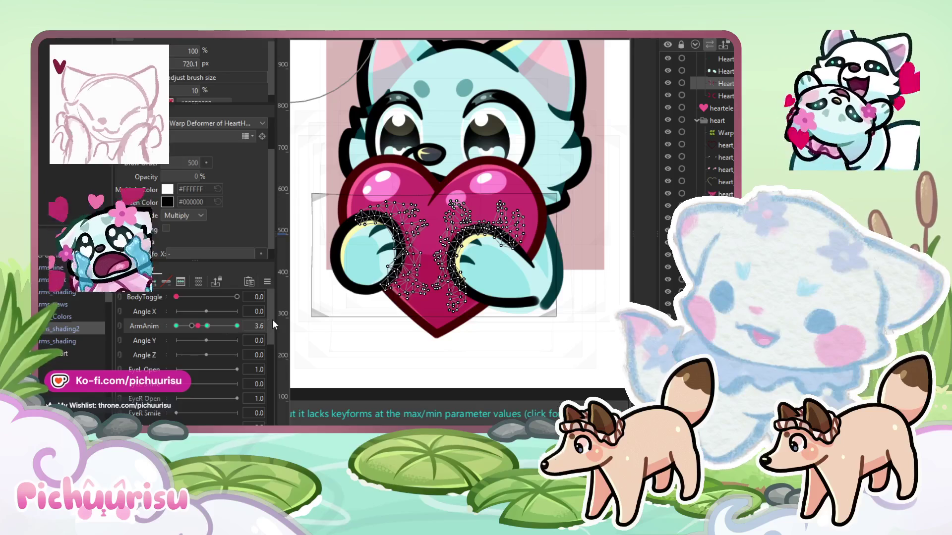
pyautogui.click(208, 327)
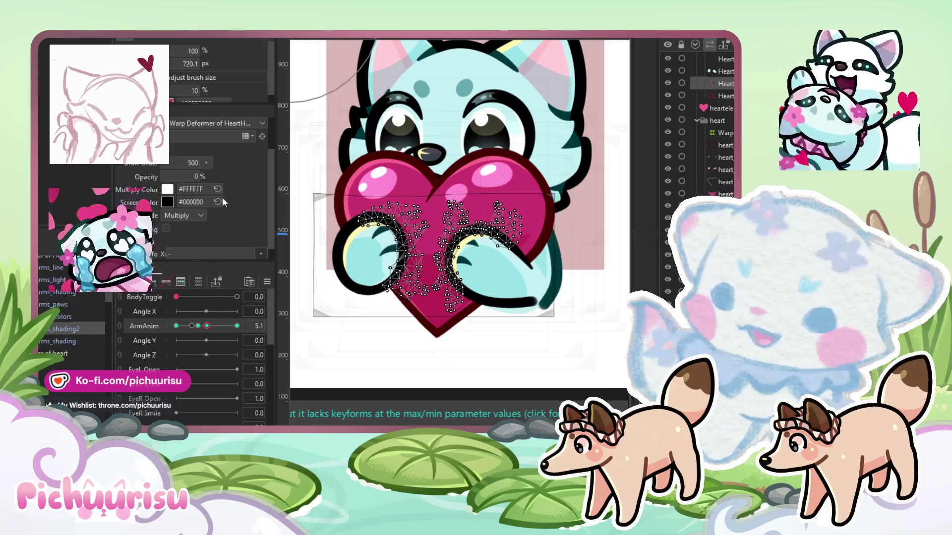
pyautogui.click(237, 325)
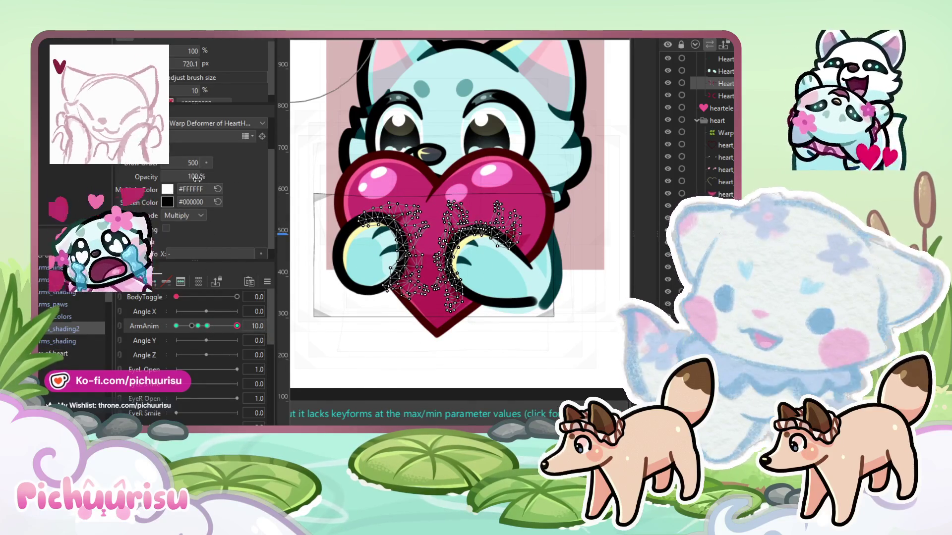
# Make the Heart mesh 100% opaque at the ArmAnim 10.0 keyform
pyautogui.click(538, 191)
pyautogui.scroll(3, 538, 191)
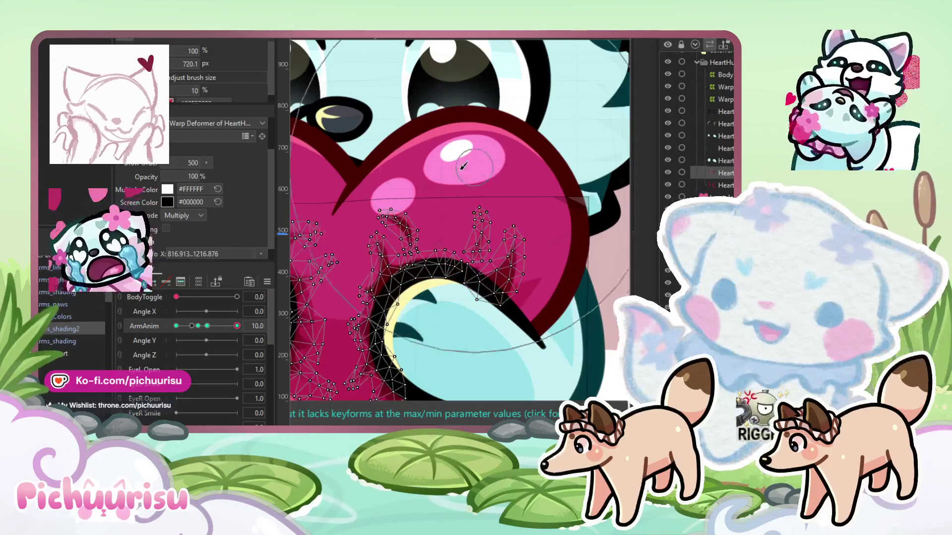
pyautogui.moveTo(422, 158); pyautogui.dragTo(445, 120)
pyautogui.scroll(-4, 445, 120)
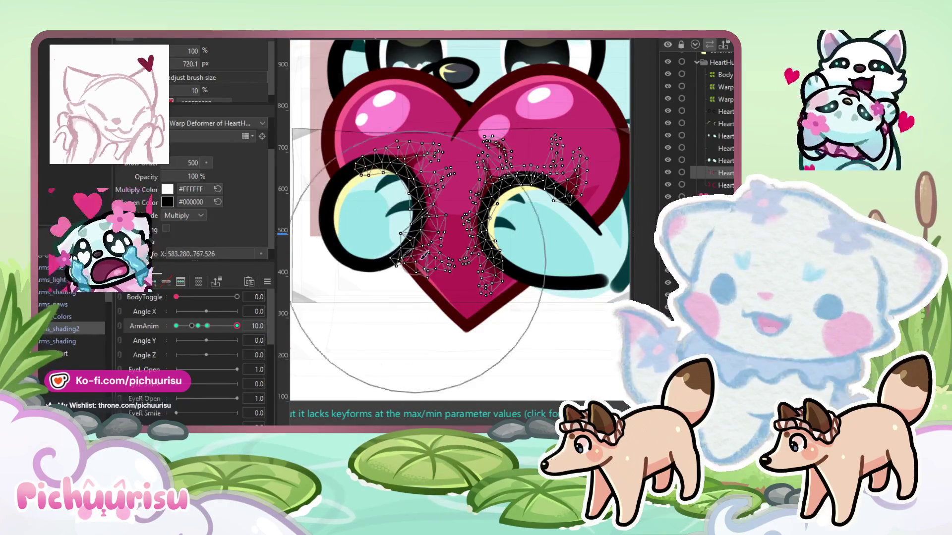
pyautogui.scroll(-3, 493, 330)
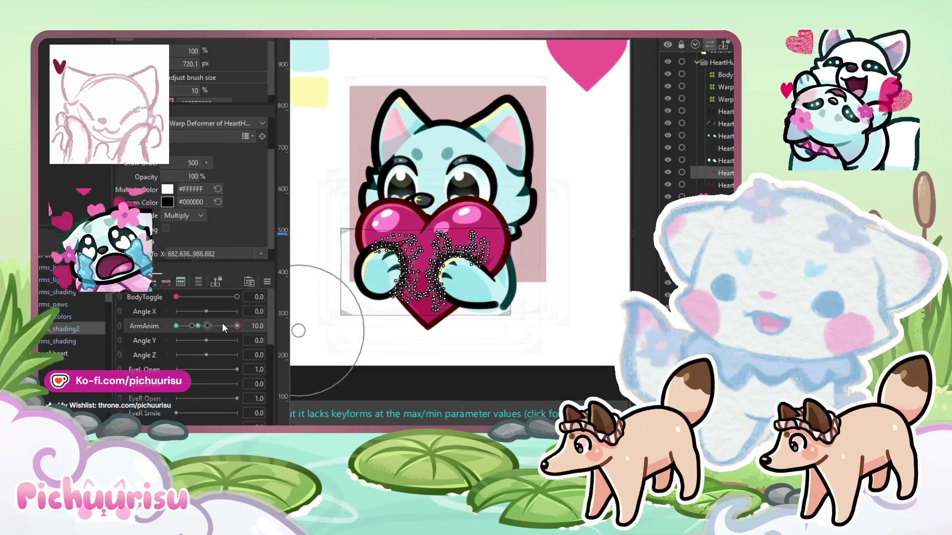
# Select the arm warp deformer and return ArmAnim to 0 to view the starting pose
pyautogui.click(547, 311)
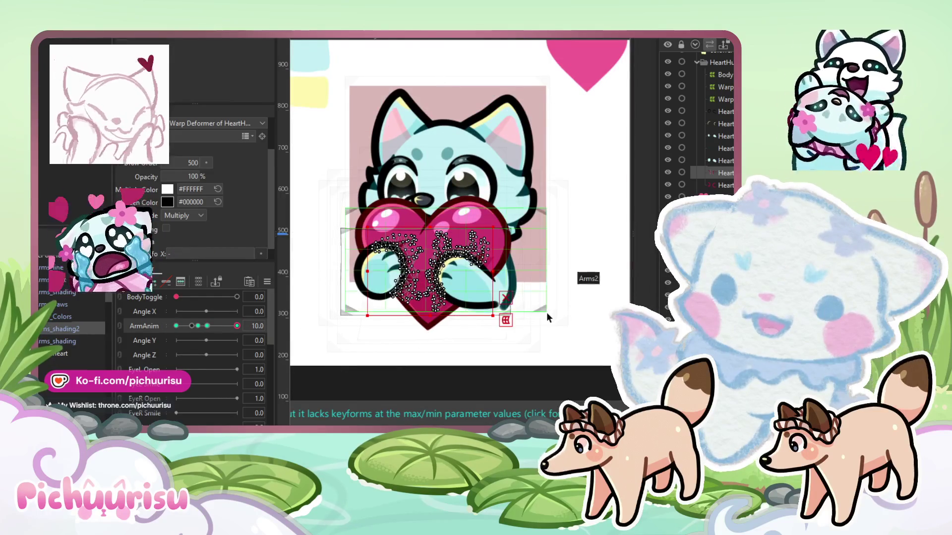
pyautogui.scroll(-3, 525, 315)
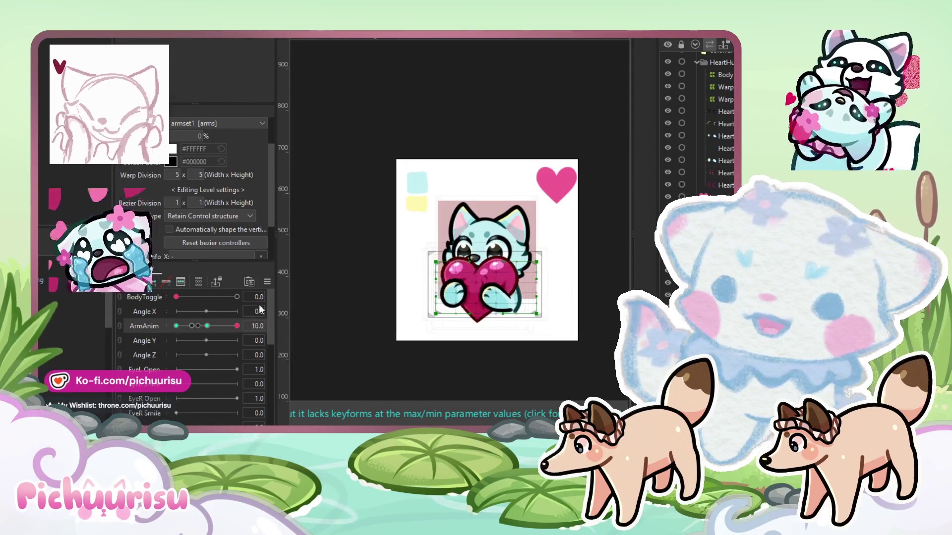
pyautogui.scroll(5, 513, 325)
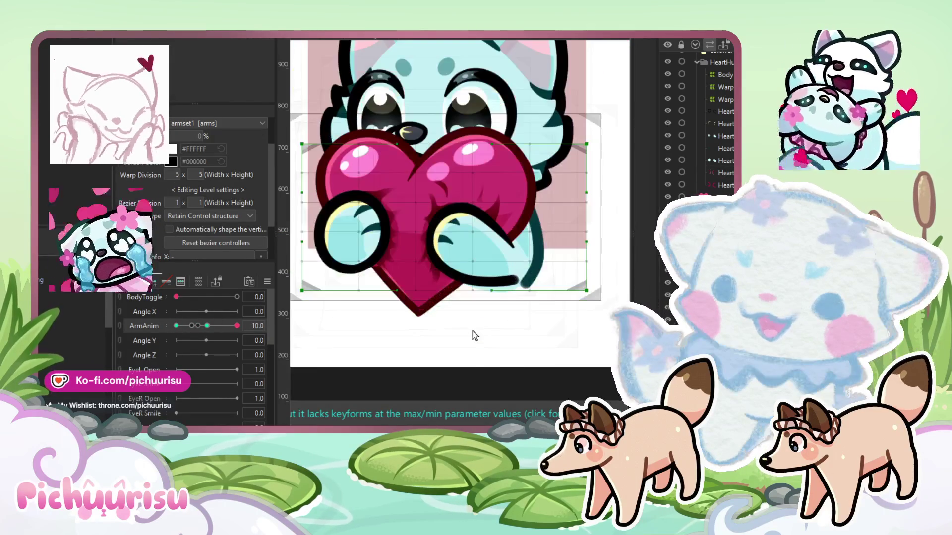
pyautogui.scroll(-3, 373, 274)
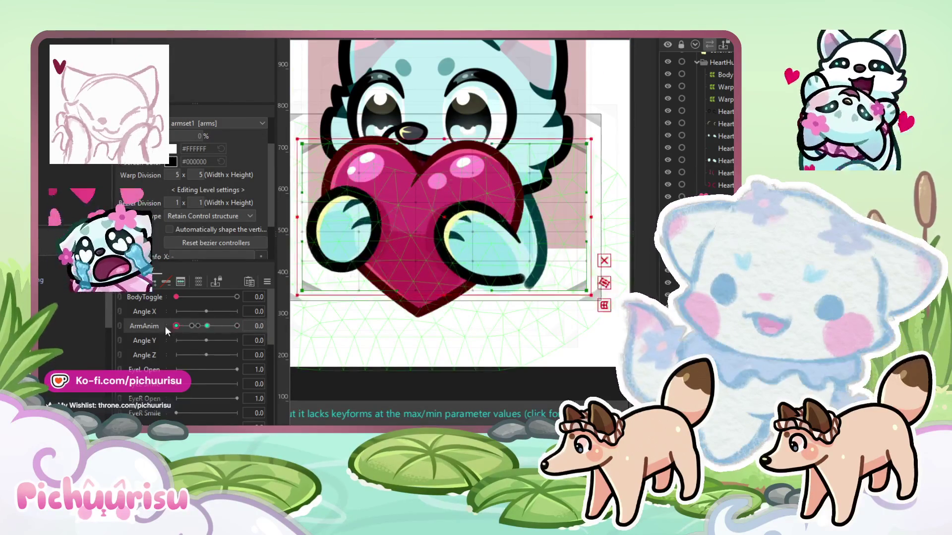
pyautogui.scroll(5, 374, 274)
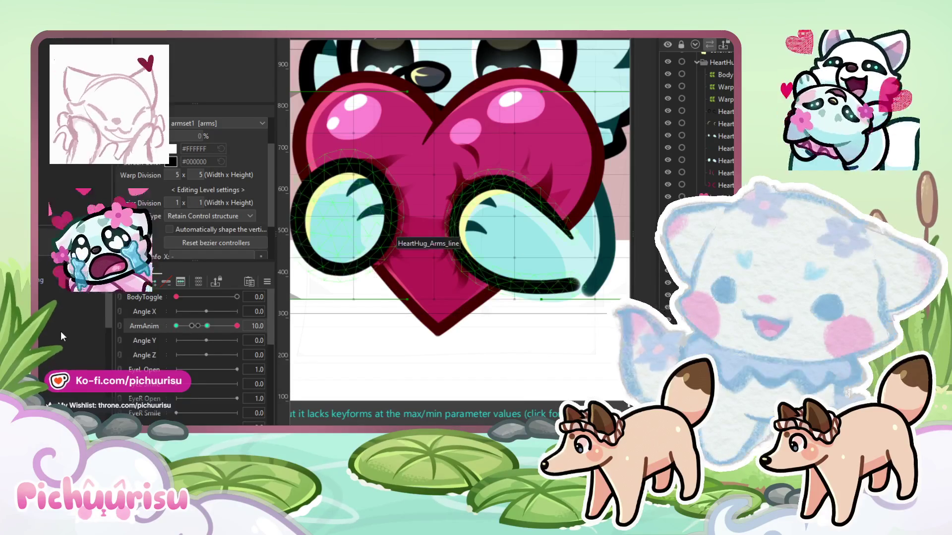
pyautogui.scroll(-5, 379, 253)
pyautogui.moveTo(188, 328)
pyautogui.mouseDown()
pyautogui.moveTo(172, 329)
pyautogui.moveTo(227, 325)
pyautogui.moveTo(86, 318)
pyautogui.mouseUp()
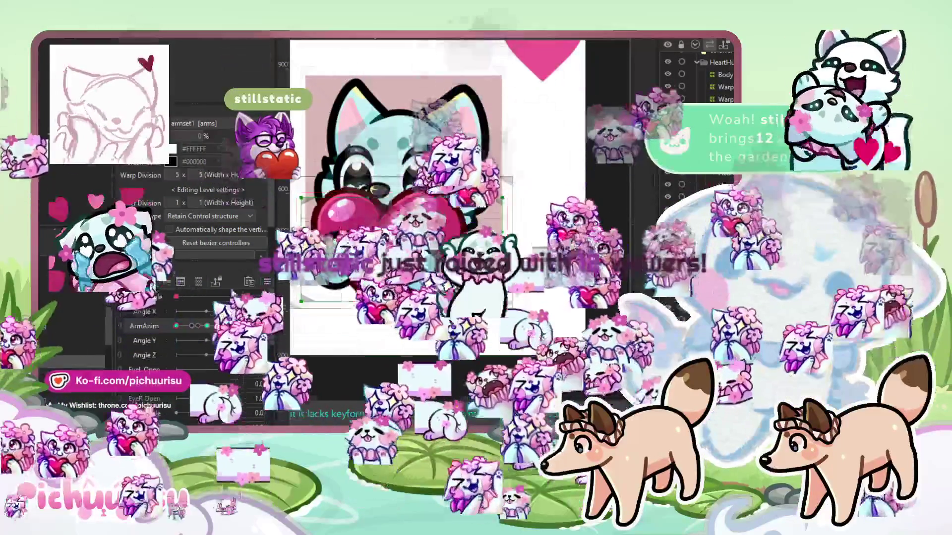
# Zoom out and select 'Warp Deformer of heart' to show its 20 x 20 lattice
pyautogui.scroll(5, 431, 215)
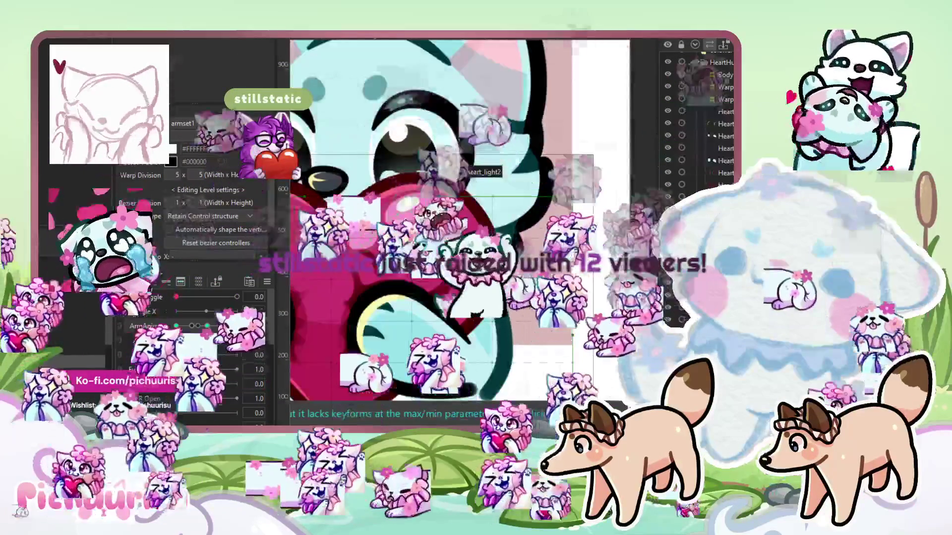
pyautogui.click(430, 215)
pyautogui.scroll(-3, 431, 215)
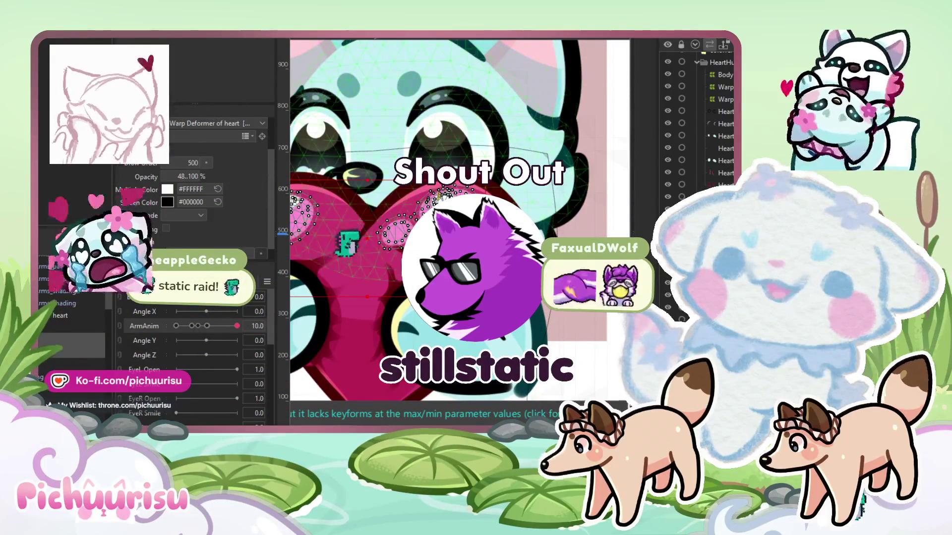
pyautogui.scroll(-3, 560, 344)
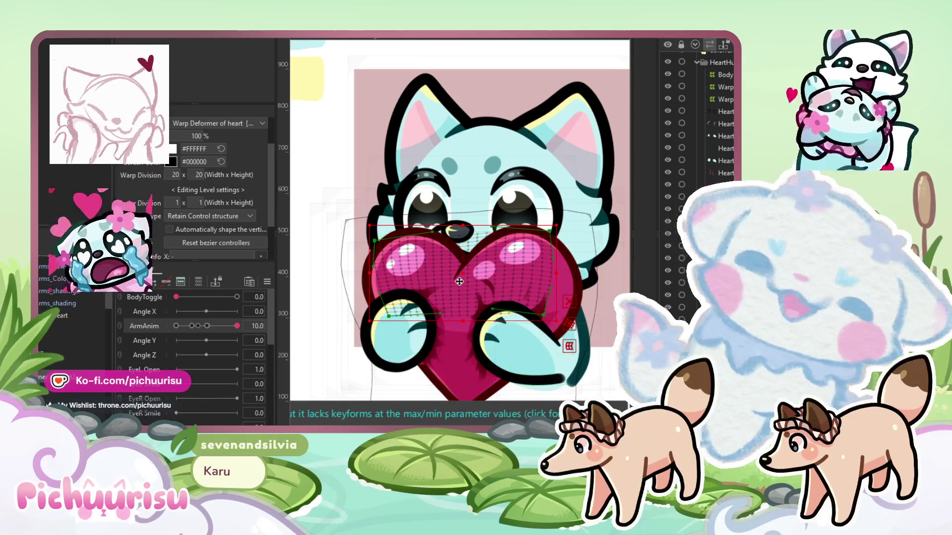
# At the ArmAnim 5.1 keyform, brush-reshape the heart's warp to fit the arms
pyautogui.scroll(-2, 434, 255)
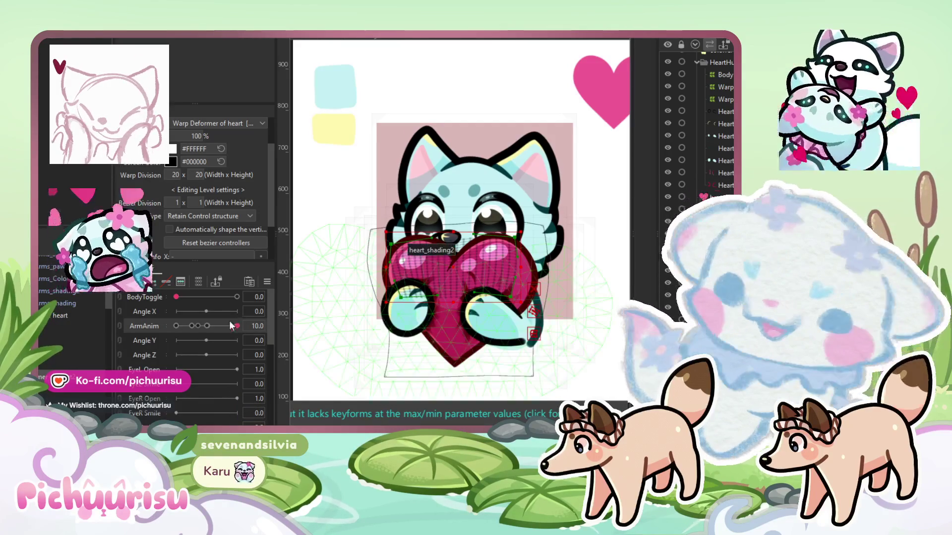
pyautogui.moveTo(270, 328); pyautogui.dragTo(261, 328)
pyautogui.click(207, 325)
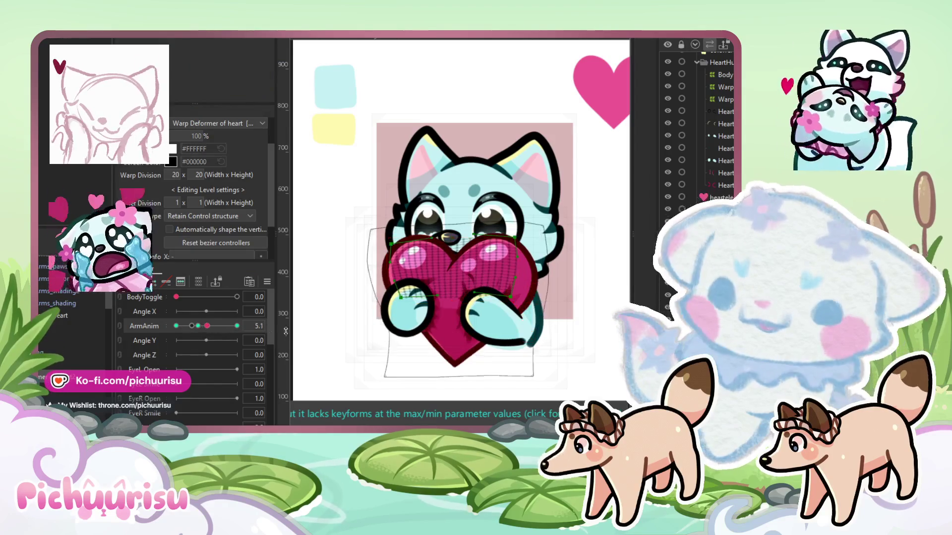
pyautogui.scroll(2, 472, 295)
pyautogui.press('b')
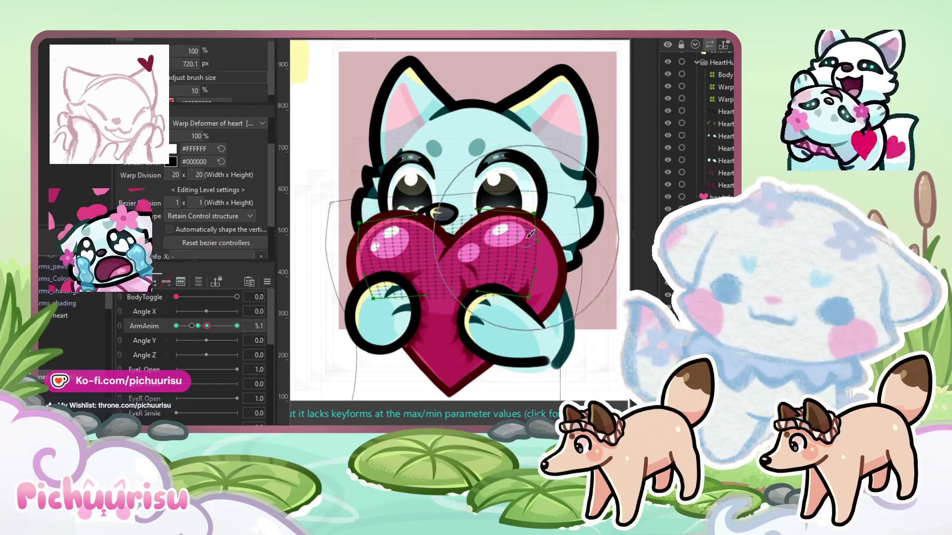
pyautogui.scroll(3, 501, 231)
pyautogui.moveTo(496, 323); pyautogui.dragTo(520, 353)
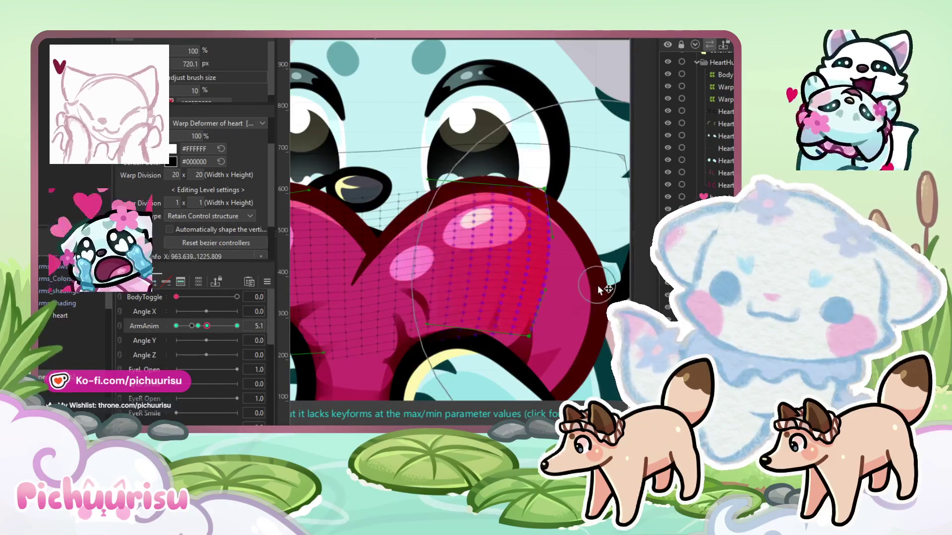
# Compare the heart warp at ArmAnim 10.0 and 0, ending back at 10.0
pyautogui.scroll(-2, 561, 258)
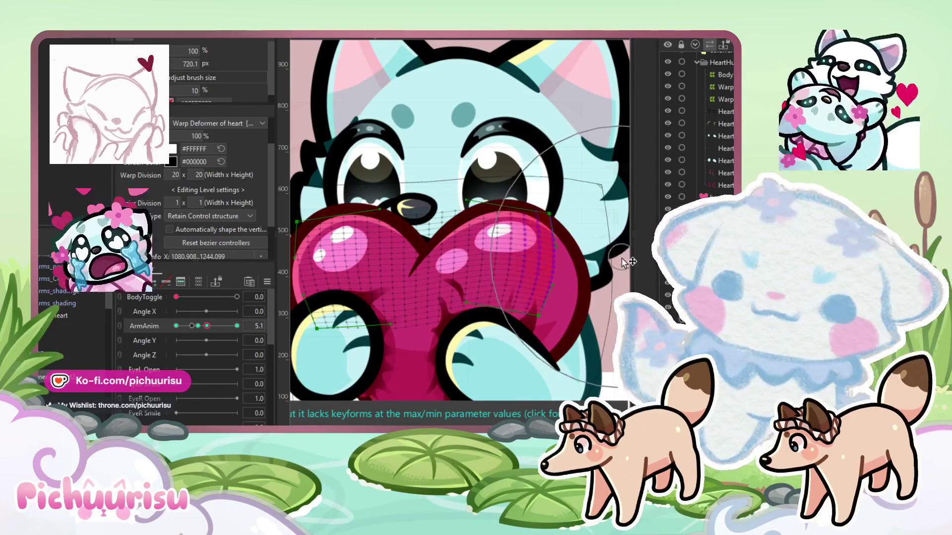
pyautogui.hscroll(-3, 466, 347)
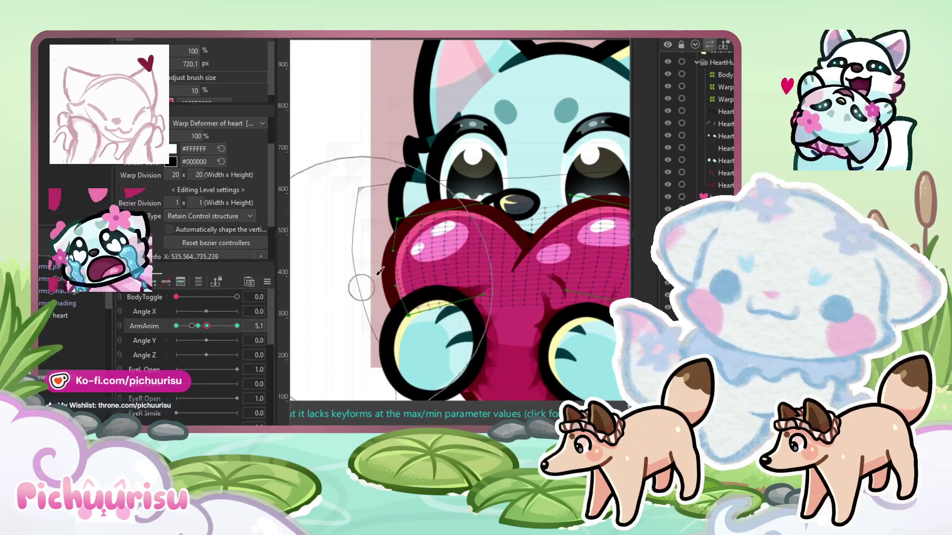
pyautogui.scroll(-3, 362, 306)
pyautogui.click(237, 326)
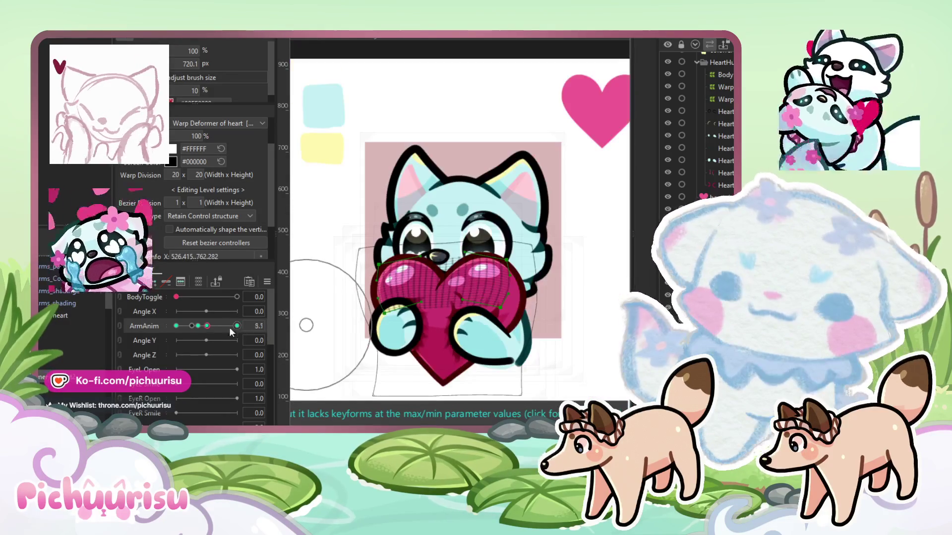
pyautogui.click(234, 328)
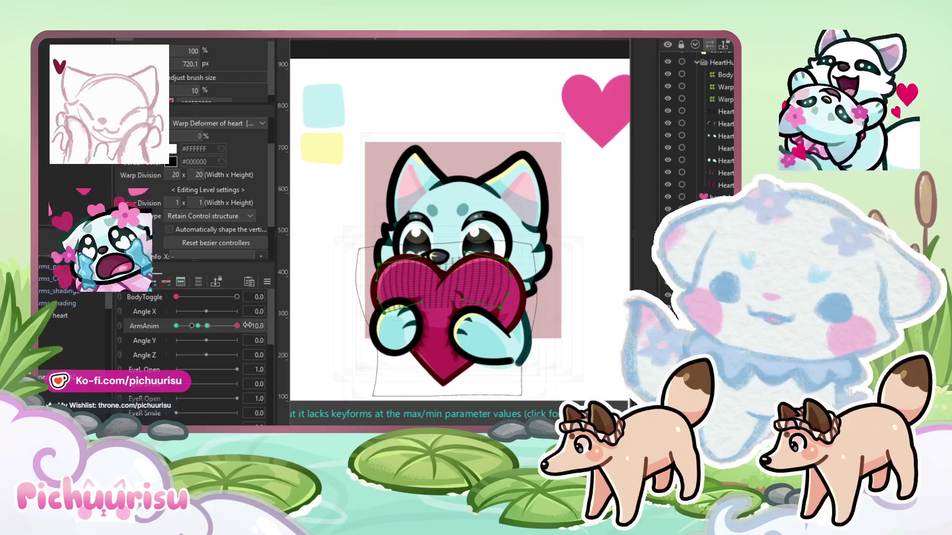
pyautogui.click(176, 326)
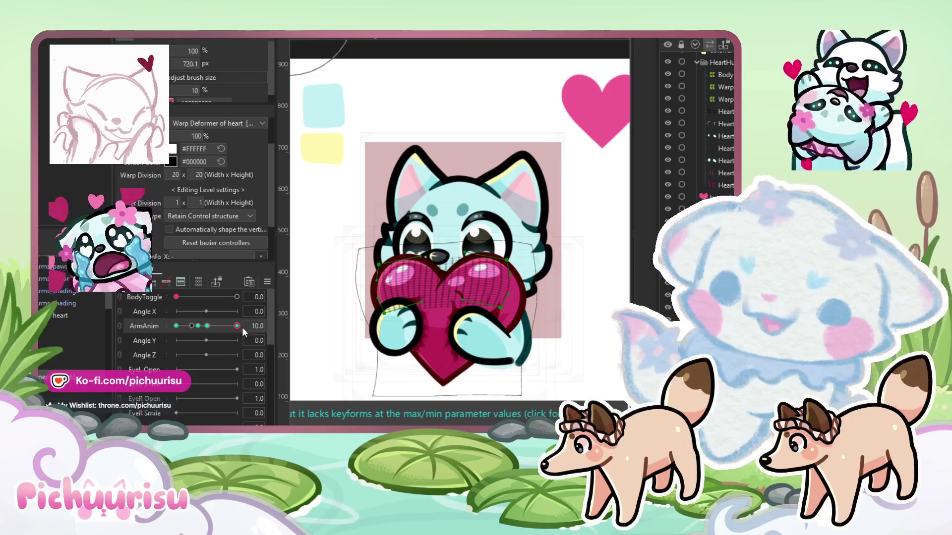
pyautogui.click(237, 326)
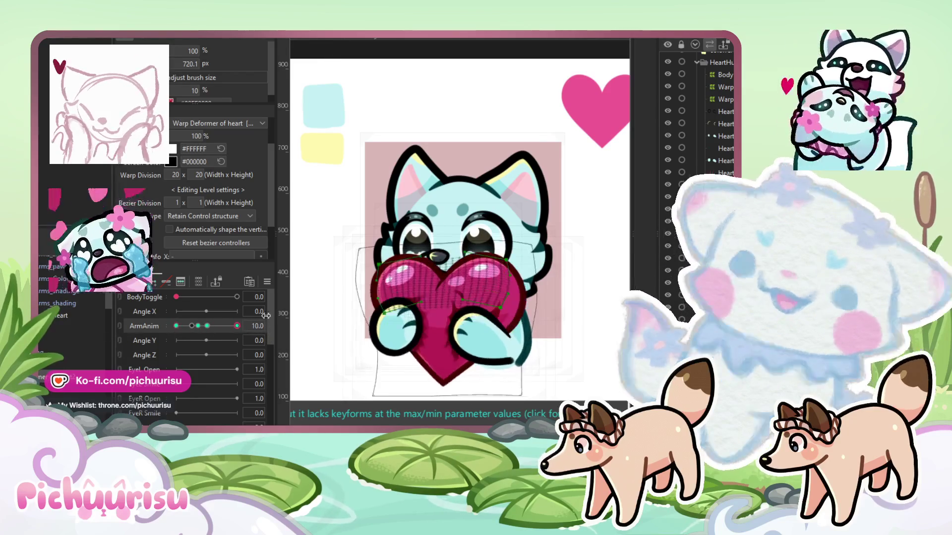
pyautogui.scroll(3, 462, 270)
pyautogui.scroll(5, 462, 270)
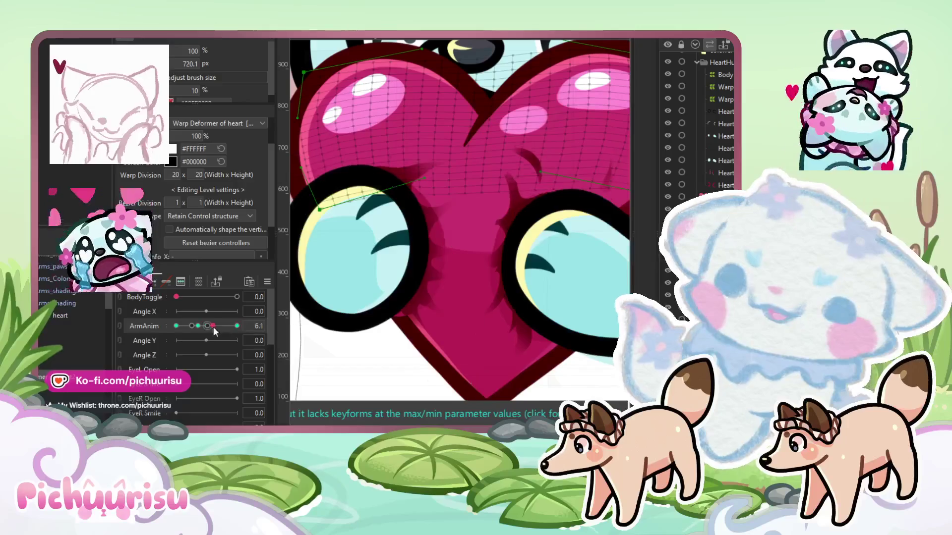
pyautogui.click(371, 84)
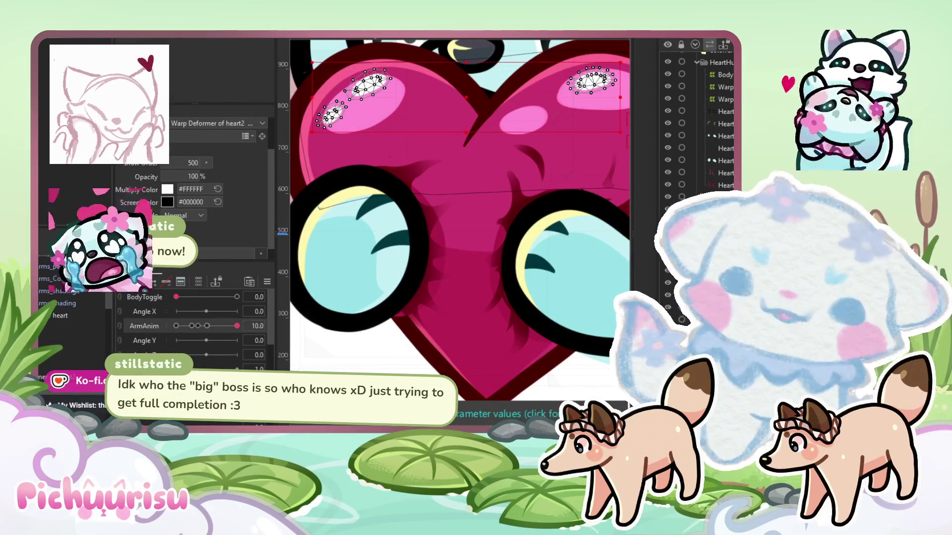
# Cycle through the heart's arm shading meshes until HeartHug_Arms_shading2 is selected
pyautogui.click(429, 276)
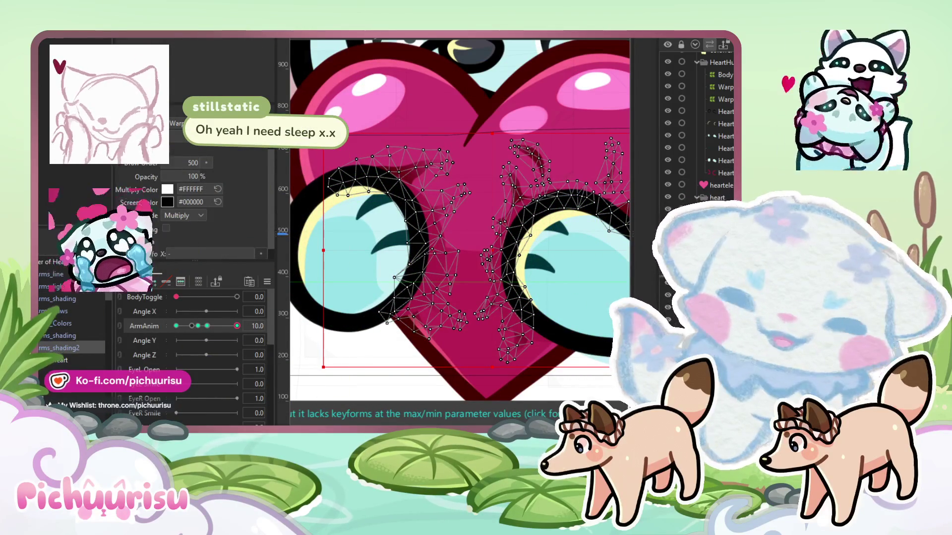
pyautogui.click(427, 238)
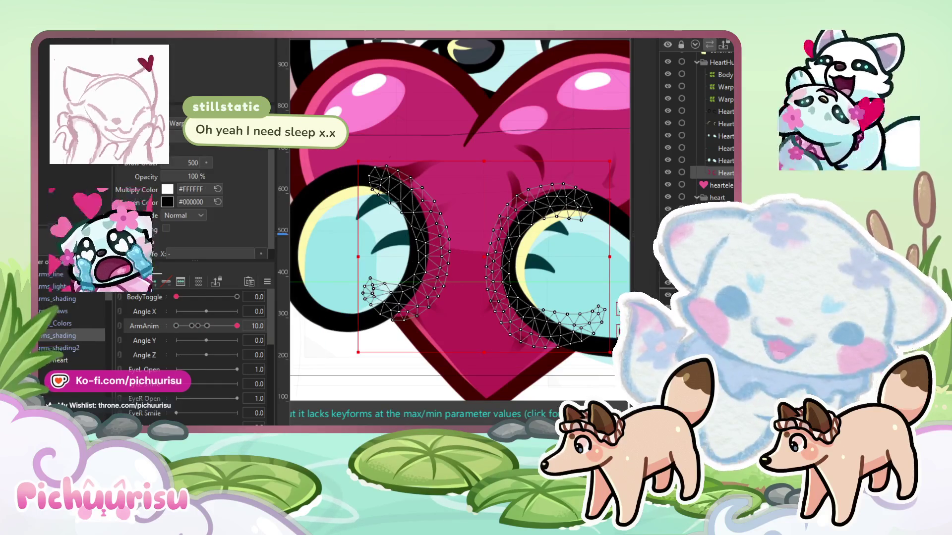
pyautogui.scroll(-5, 469, 257)
pyautogui.moveTo(389, 316); pyautogui.dragTo(384, 314)
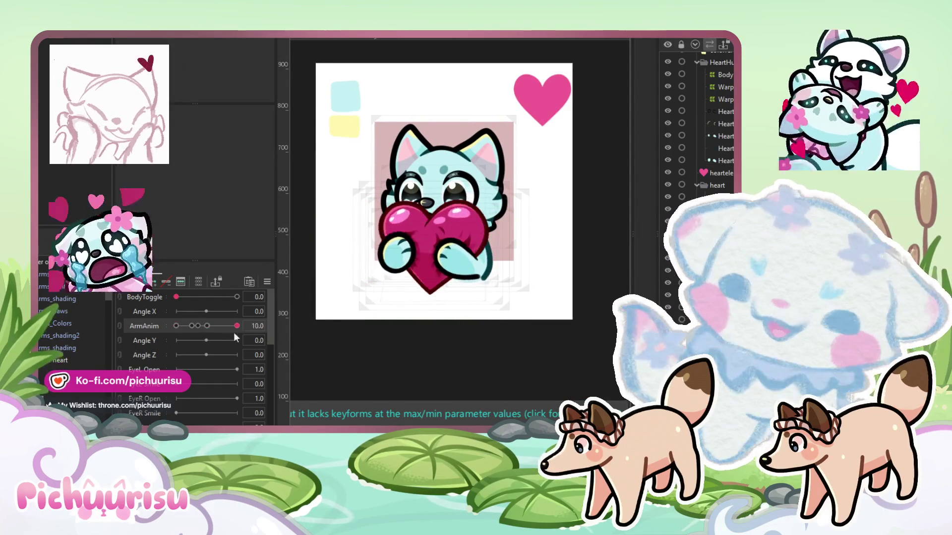
pyautogui.scroll(5, 441, 246)
pyautogui.click(418, 212)
pyautogui.scroll(2, 419, 212)
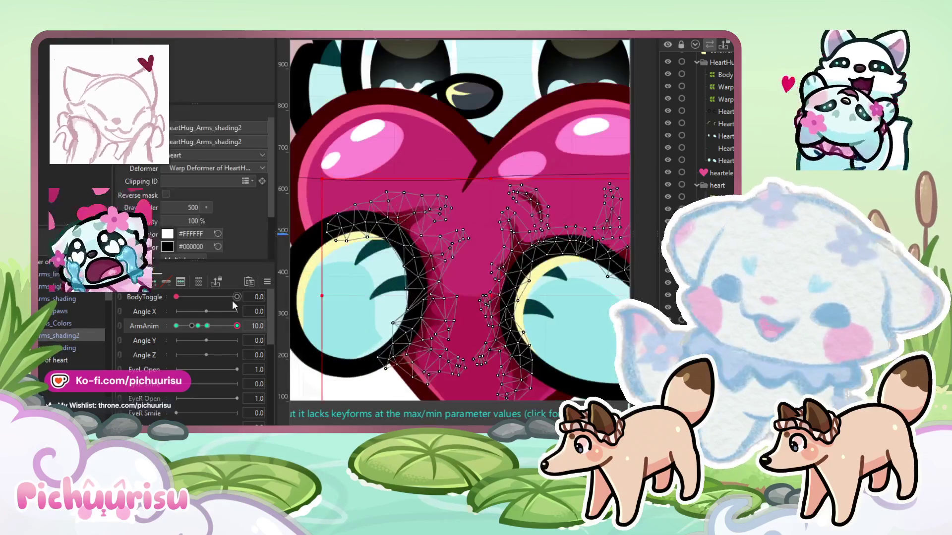
# At ArmAnim 5.1, brush the shading's upper-right, bottom and centre vertices to fit the paws
pyautogui.press('b')
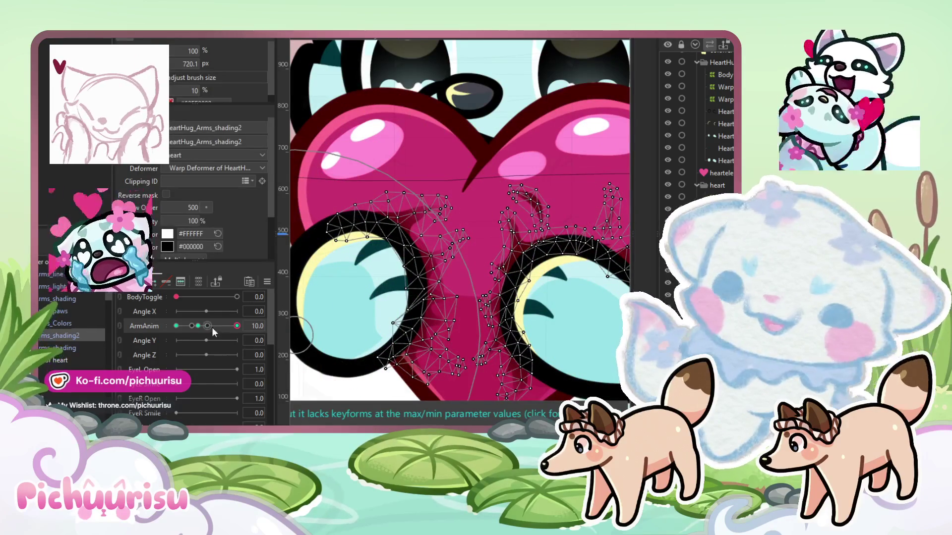
pyautogui.click(208, 326)
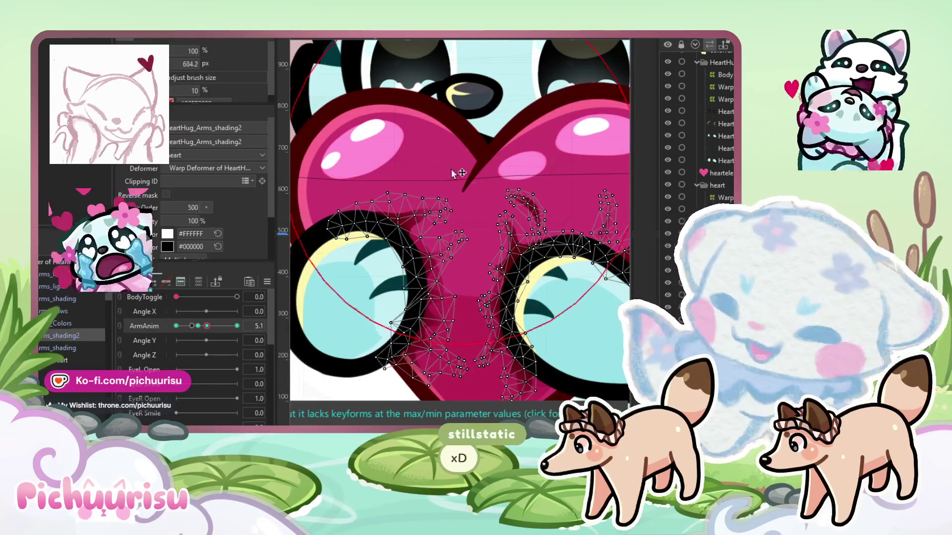
pyautogui.scroll(2, 455, 164)
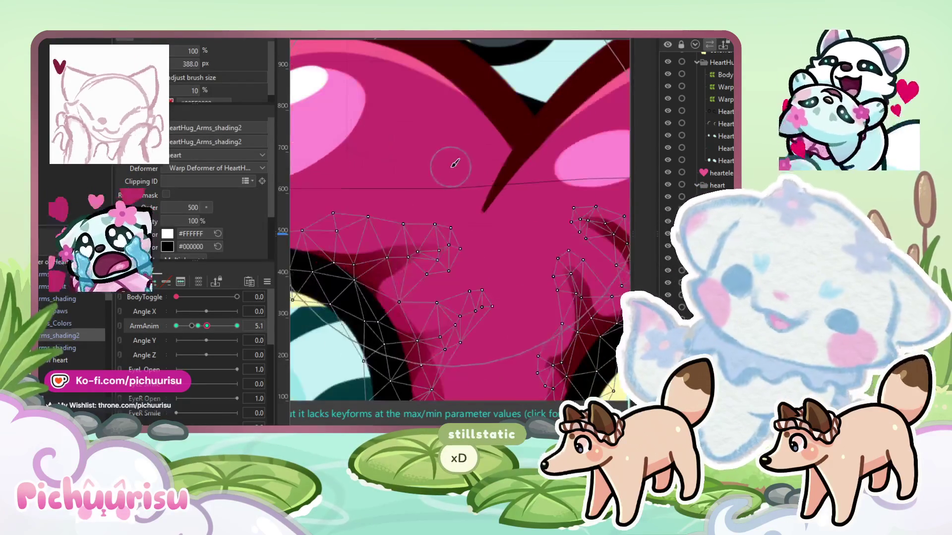
pyautogui.moveTo(435, 97); pyautogui.dragTo(307, 142)
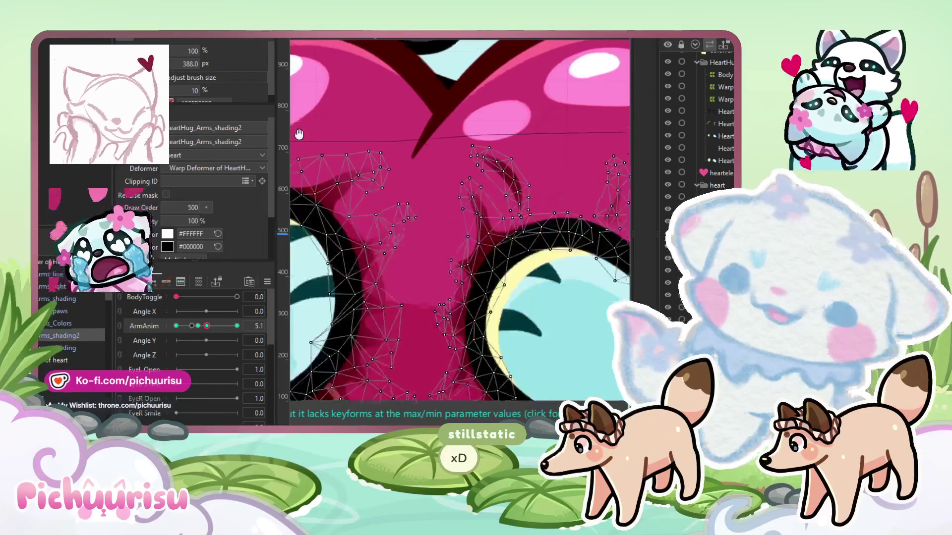
pyautogui.scroll(-4, 435, 106)
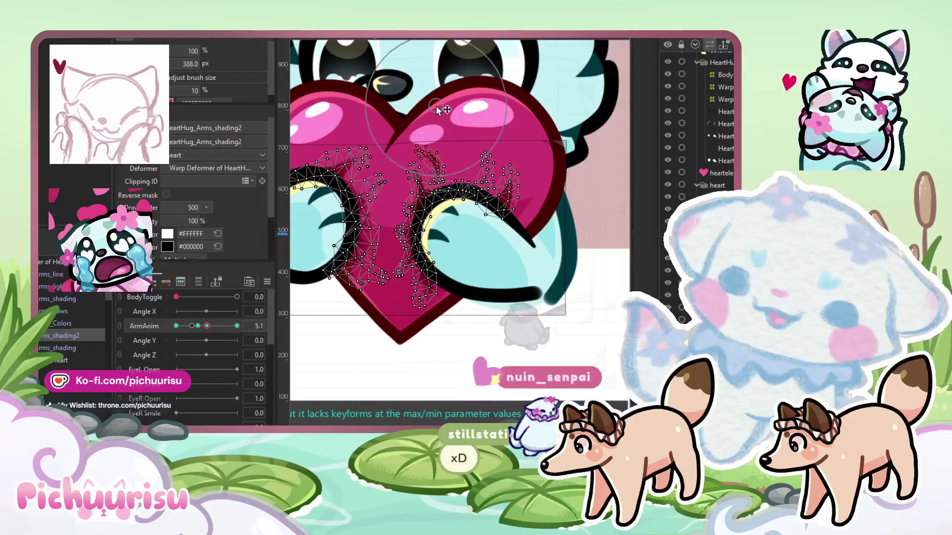
pyautogui.scroll(2, 483, 130)
pyautogui.moveTo(532, 141)
pyautogui.mouseDown()
pyautogui.moveTo(520, 149)
pyautogui.moveTo(532, 147)
pyautogui.mouseUp()
pyautogui.scroll(-2, 532, 147)
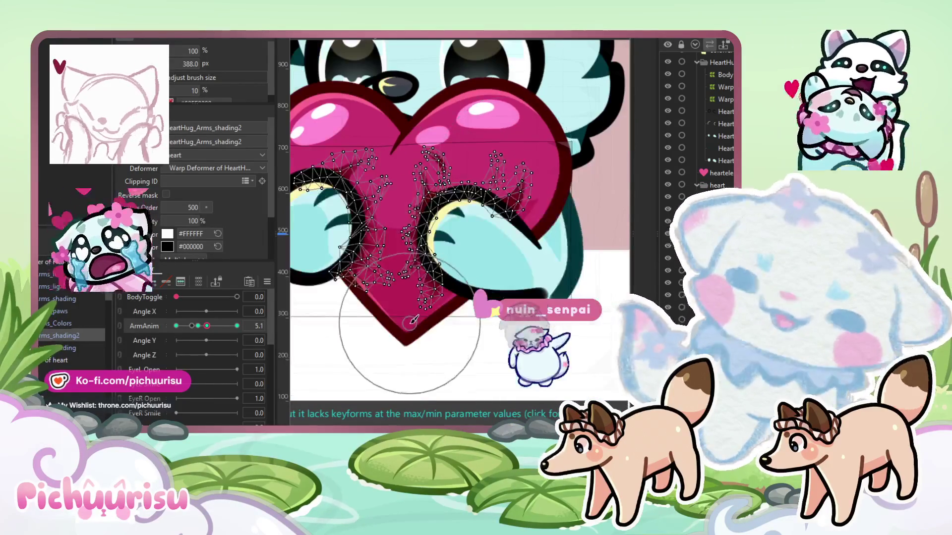
pyautogui.moveTo(403, 309); pyautogui.dragTo(392, 333)
pyautogui.moveTo(427, 257); pyautogui.dragTo(407, 270)
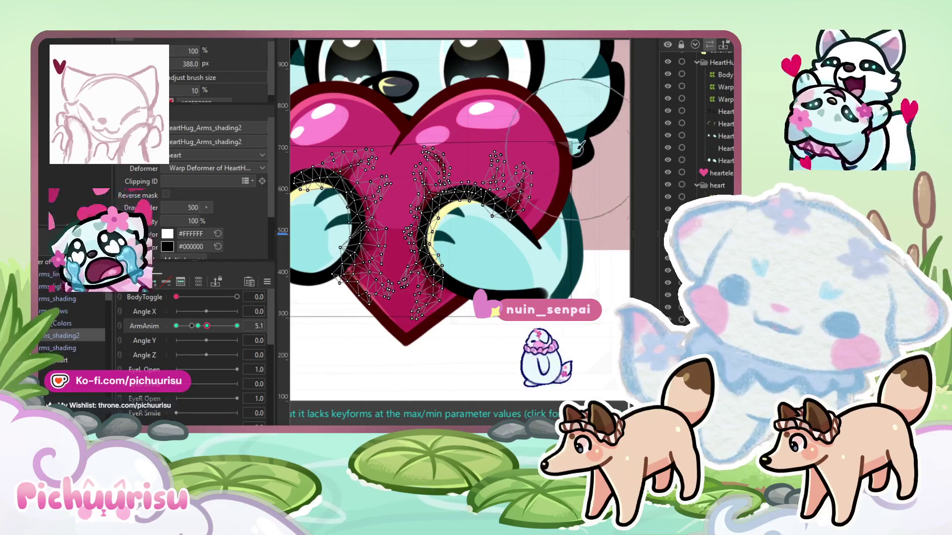
# Adjust the shading near the heart's top, then return ArmAnim to 10.0
pyautogui.scroll(2, 317, 218)
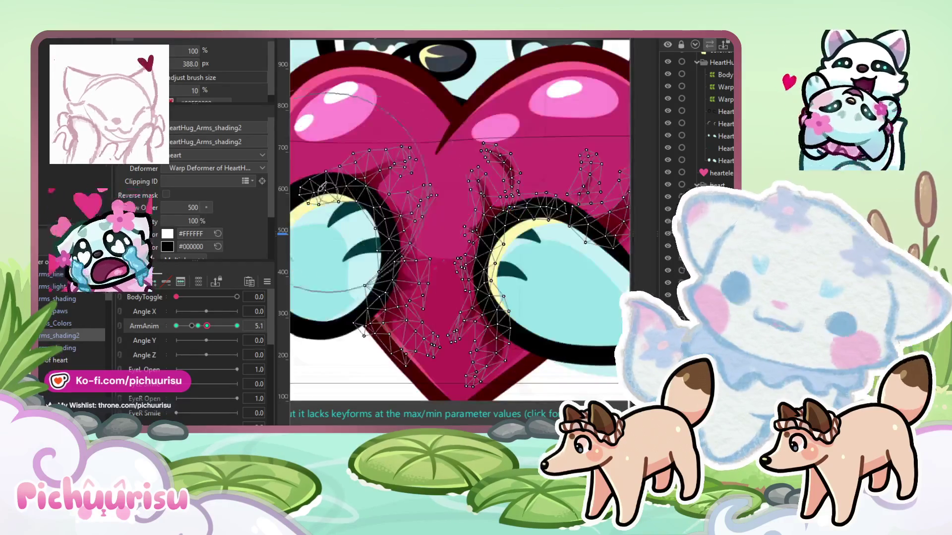
pyautogui.moveTo(420, 180); pyautogui.dragTo(418, 240)
pyautogui.moveTo(207, 326); pyautogui.dragTo(237, 325)
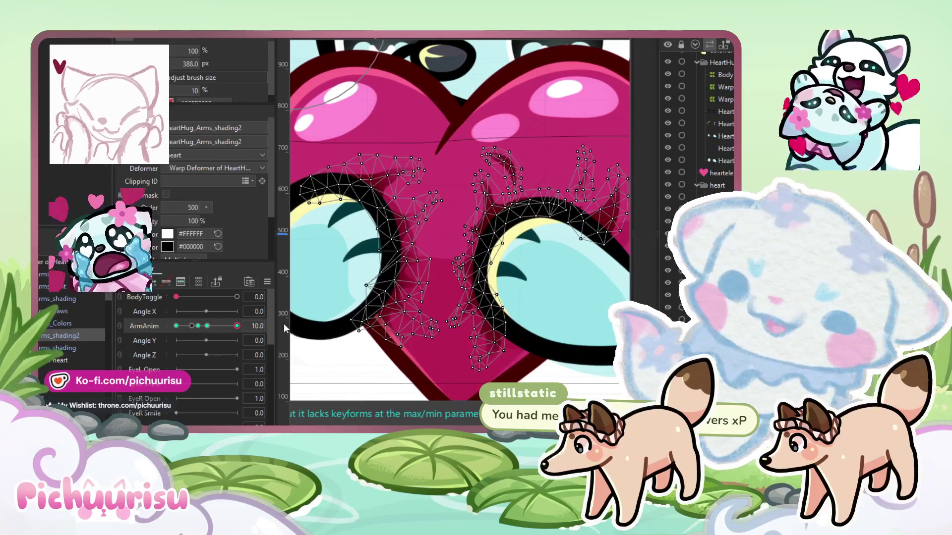
pyautogui.scroll(-5, 307, 320)
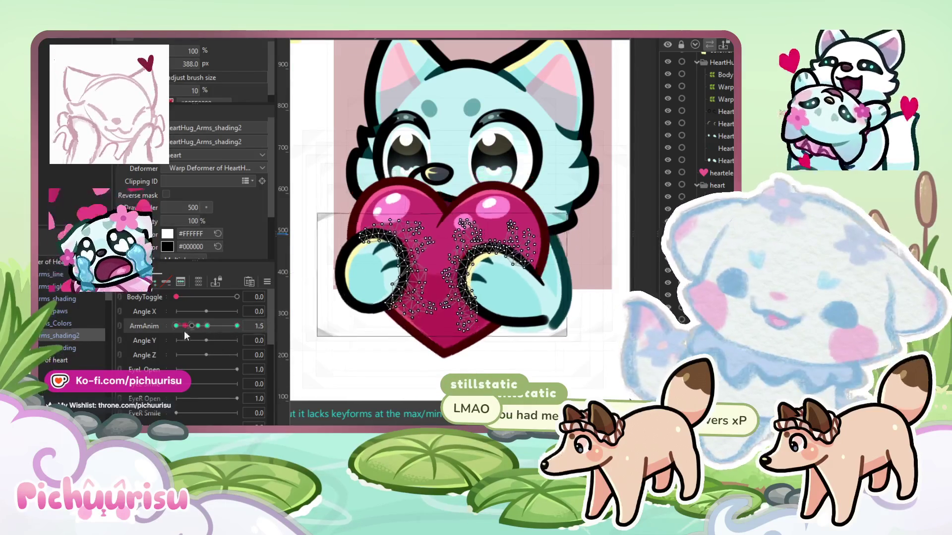
pyautogui.scroll(-3, 448, 185)
# Select 'Warp Deformer of heart' and set ArmAnim to 10.0
pyautogui.click(485, 365)
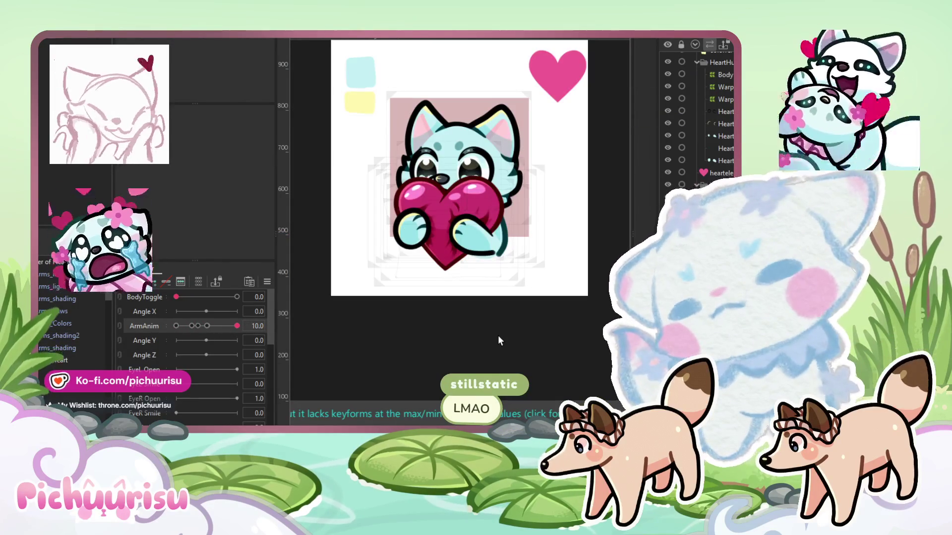
pyautogui.click(59, 360)
pyautogui.moveTo(213, 325)
pyautogui.mouseDown()
pyautogui.moveTo(237, 325)
pyautogui.moveTo(149, 327)
pyautogui.moveTo(233, 326)
pyautogui.moveTo(175, 329)
pyautogui.moveTo(258, 309)
pyautogui.moveTo(138, 329)
pyautogui.moveTo(274, 314)
pyautogui.mouseUp()
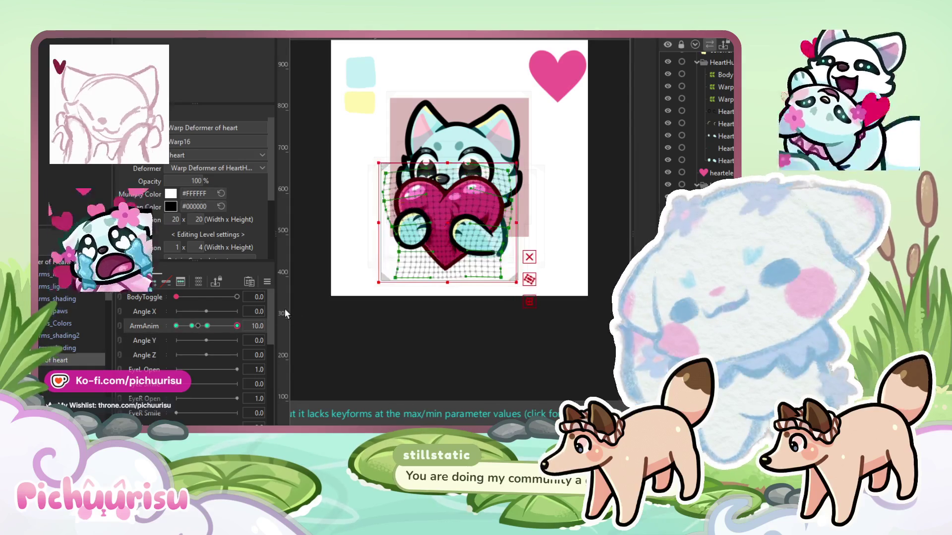
pyautogui.click(152, 339)
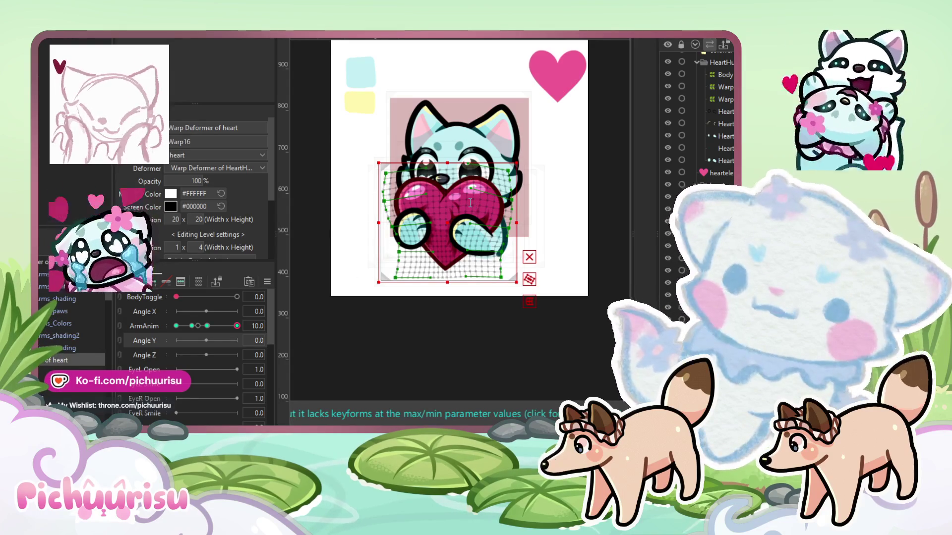
# At HeartPhys 1.0, brush-select the heart's warp points on its lower-left and right lobe
pyautogui.scroll(3, 470, 201)
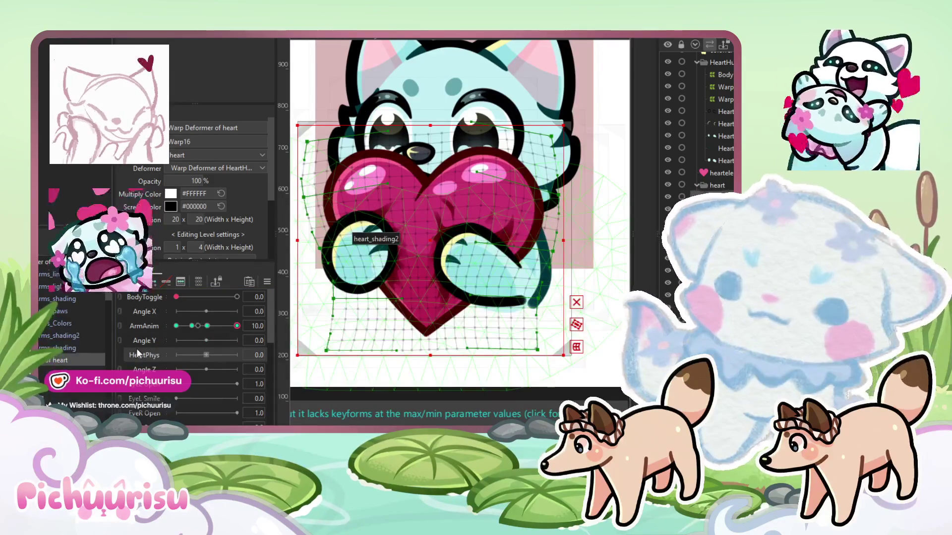
pyautogui.click(179, 349)
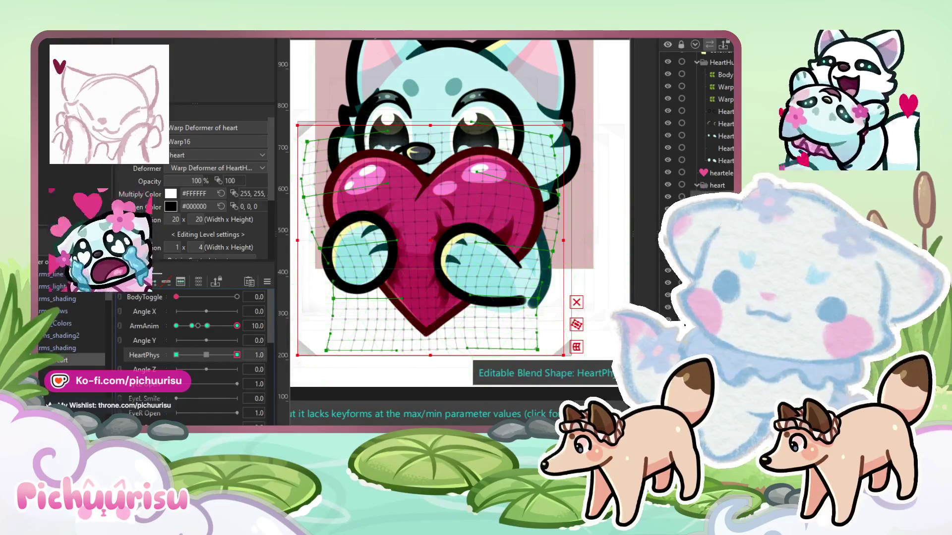
pyautogui.press('b')
pyautogui.scroll(3, 543, 177)
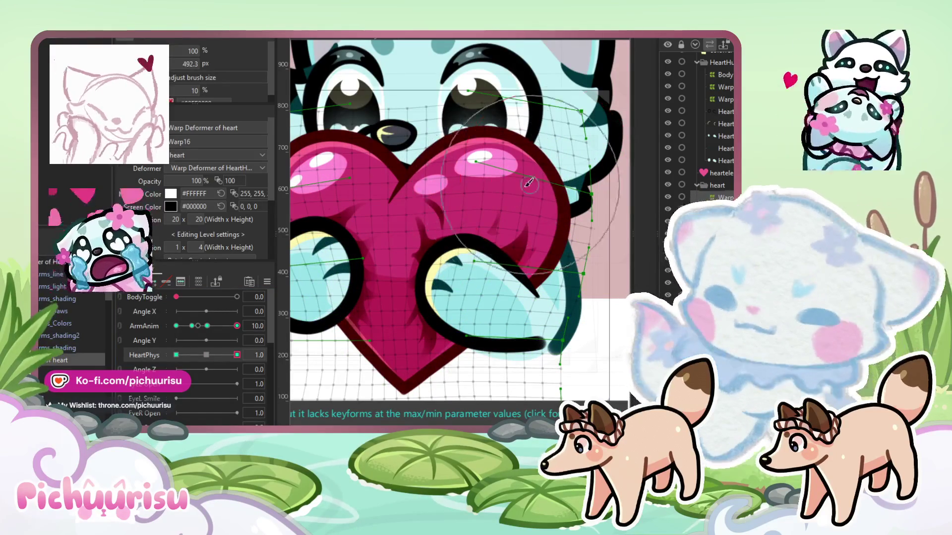
pyautogui.moveTo(510, 191)
pyautogui.mouseDown()
pyautogui.moveTo(447, 277)
pyautogui.moveTo(357, 318)
pyautogui.mouseUp()
pyautogui.press('Escape')
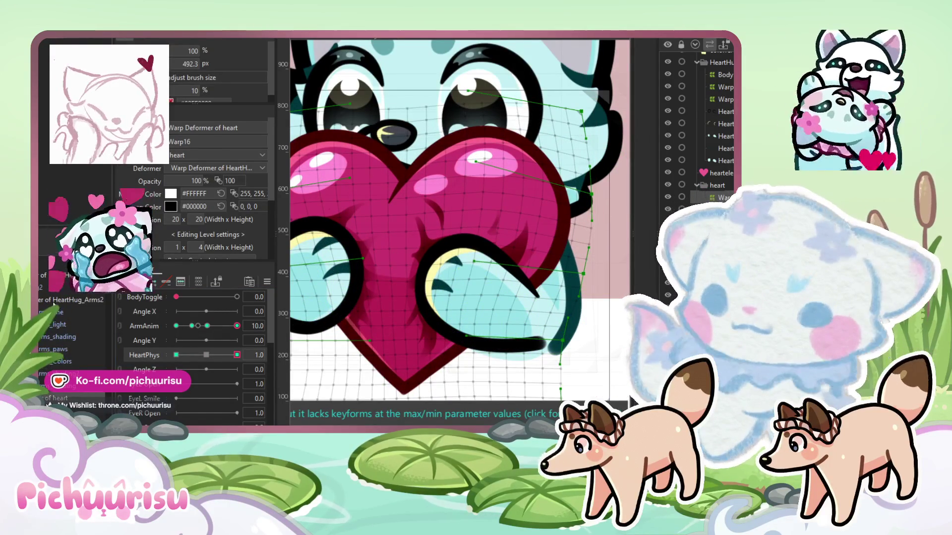
pyautogui.scroll(-2, 401, 284)
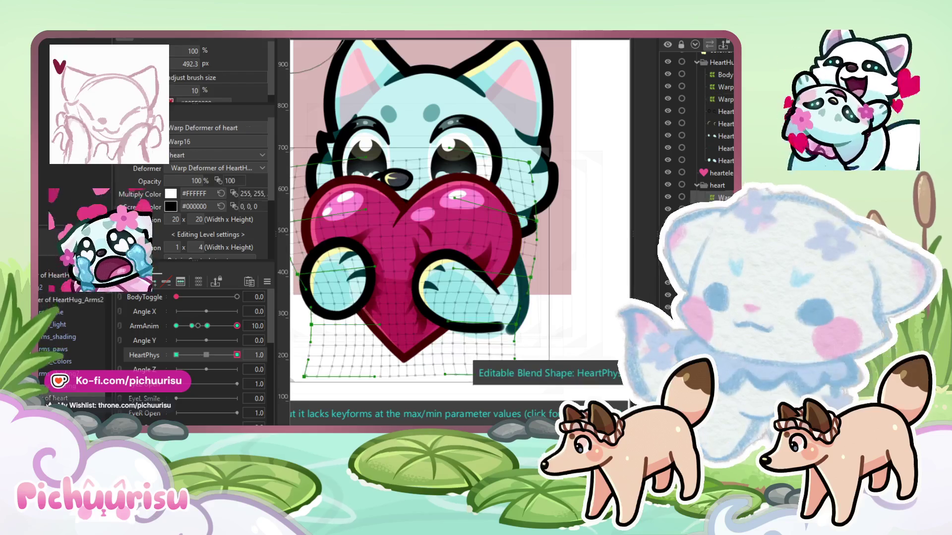
pyautogui.moveTo(536, 214); pyautogui.dragTo(517, 233)
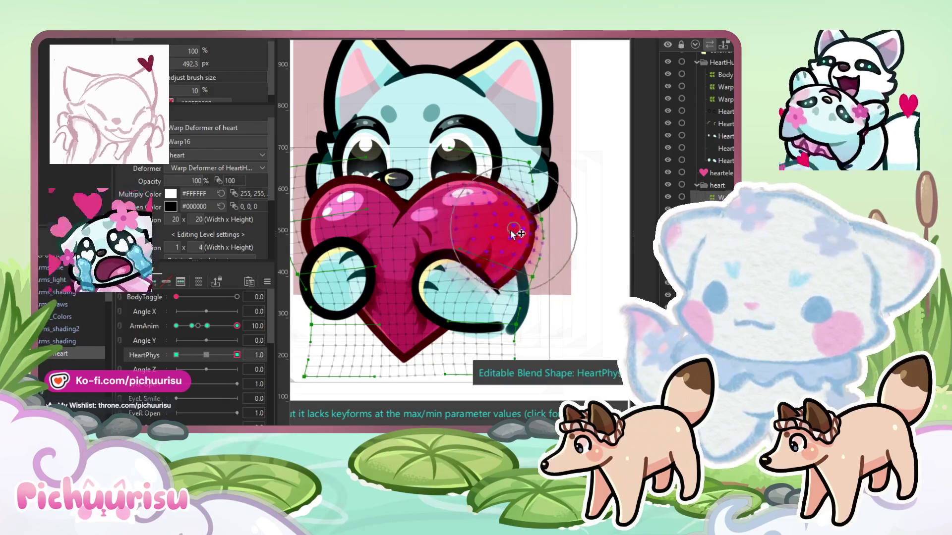
# Select the arm shading meshes and scrub ArmAnim to check they follow each pose
pyautogui.click(60, 341)
pyautogui.keyDown('ctrl'); pyautogui.click(74, 328); pyautogui.keyUp('ctrl')
pyautogui.click(208, 326)
pyautogui.click(55, 330)
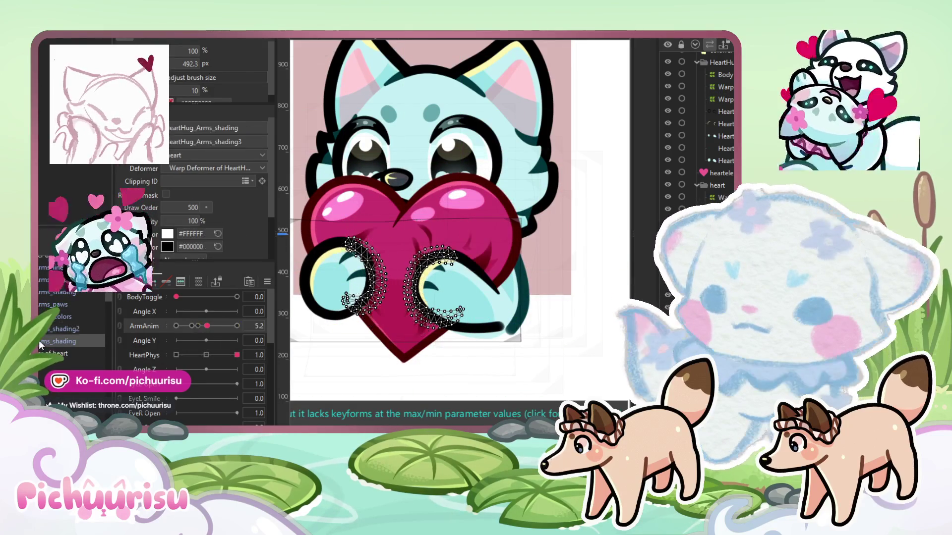
pyautogui.moveTo(204, 331); pyautogui.dragTo(160, 339)
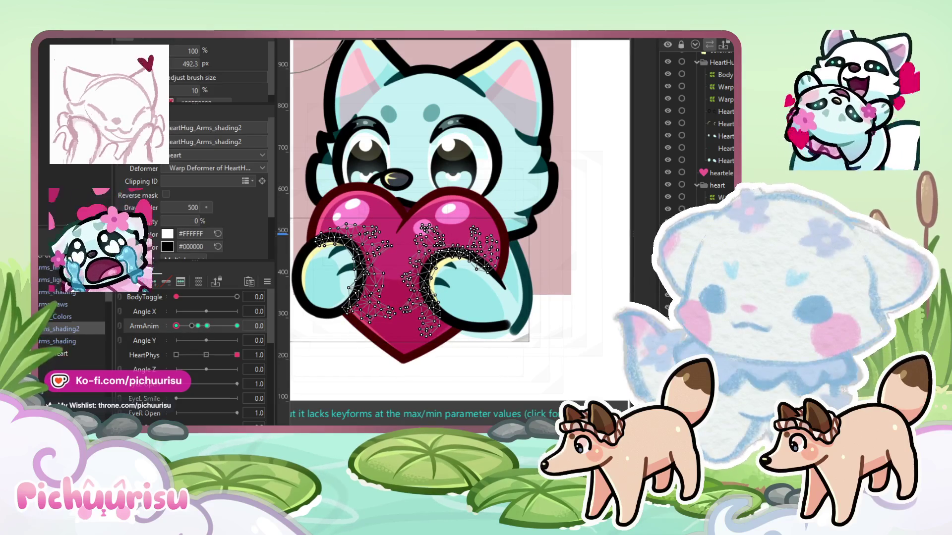
pyautogui.click(48, 329)
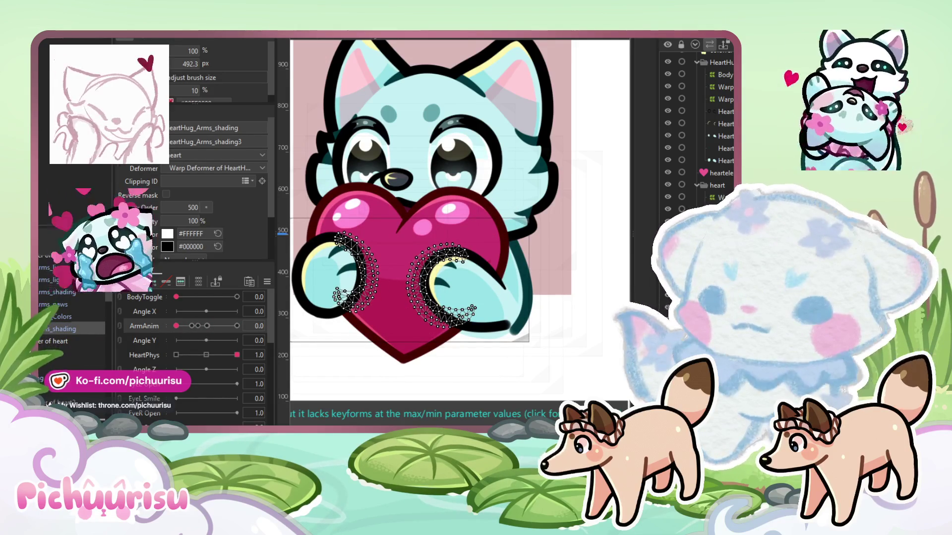
pyautogui.moveTo(207, 327); pyautogui.dragTo(235, 327)
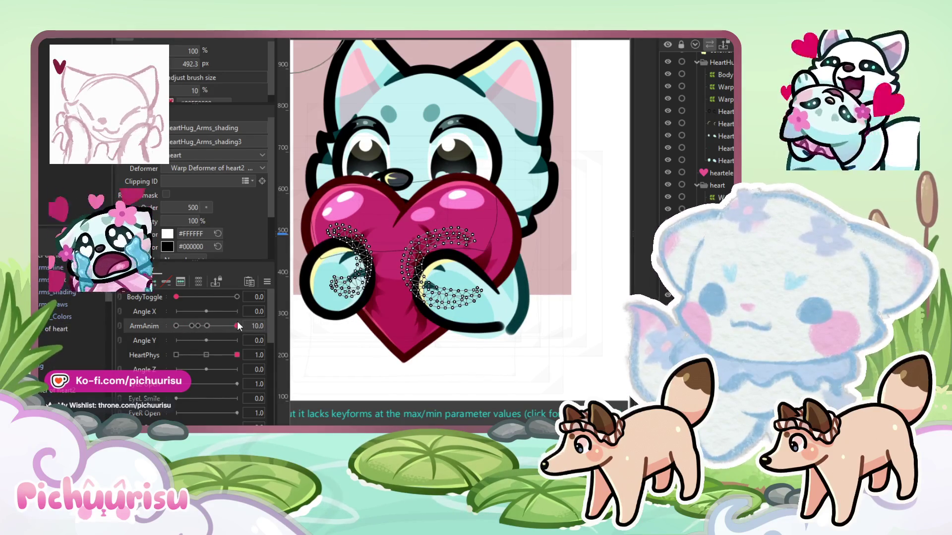
pyautogui.click(304, 300)
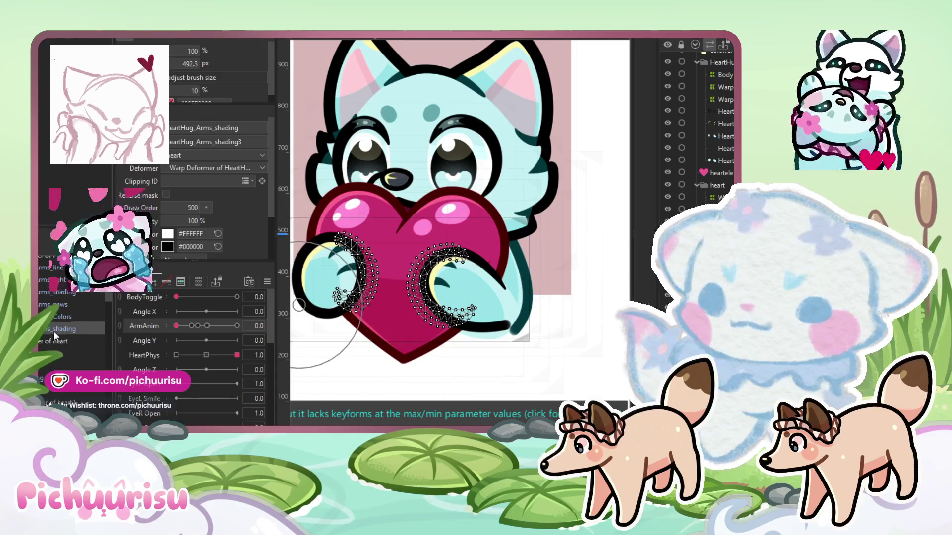
pyautogui.moveTo(192, 326); pyautogui.dragTo(239, 311)
# Reselect the heart warp and check it at the middle and full-hug ArmAnim poses
pyautogui.click(460, 259)
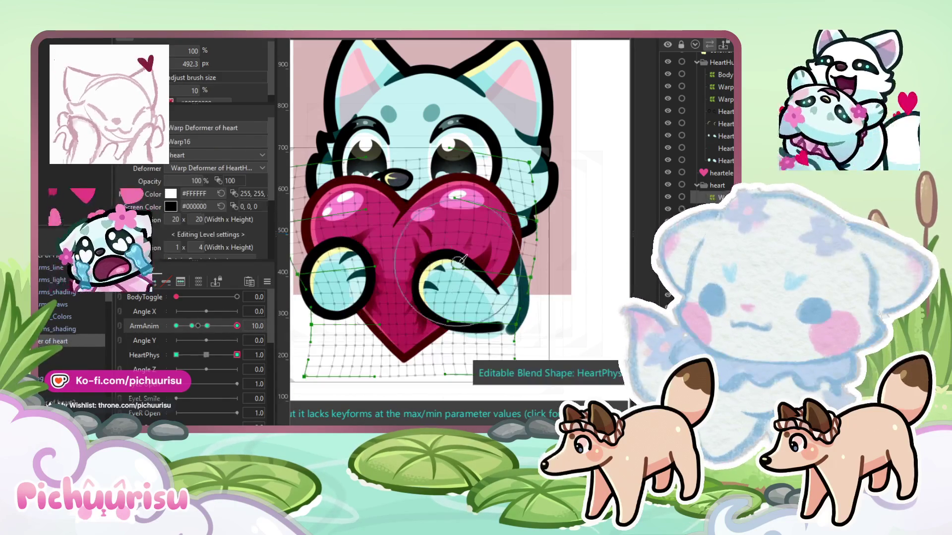
pyautogui.scroll(2, 483, 246)
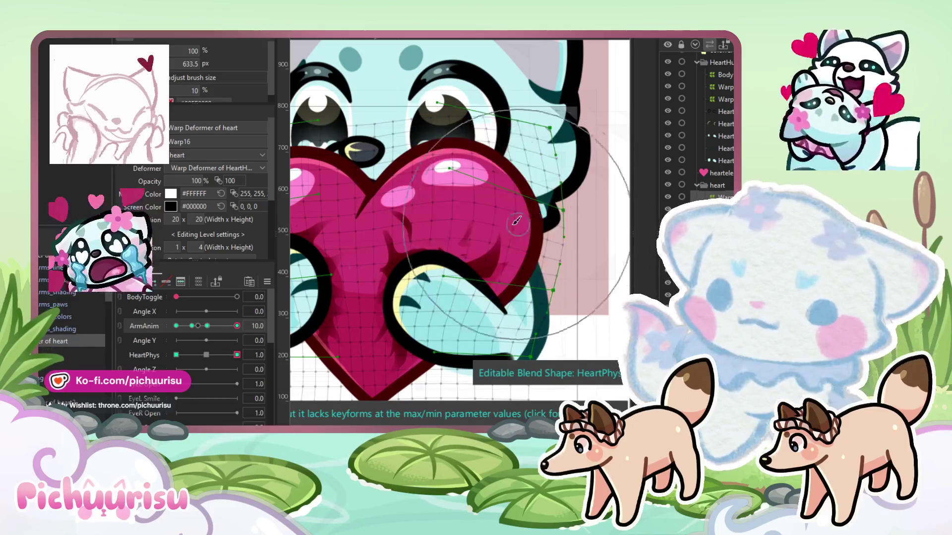
pyautogui.moveTo(450, 232); pyautogui.dragTo(544, 236)
pyautogui.moveTo(352, 171); pyautogui.dragTo(306, 89)
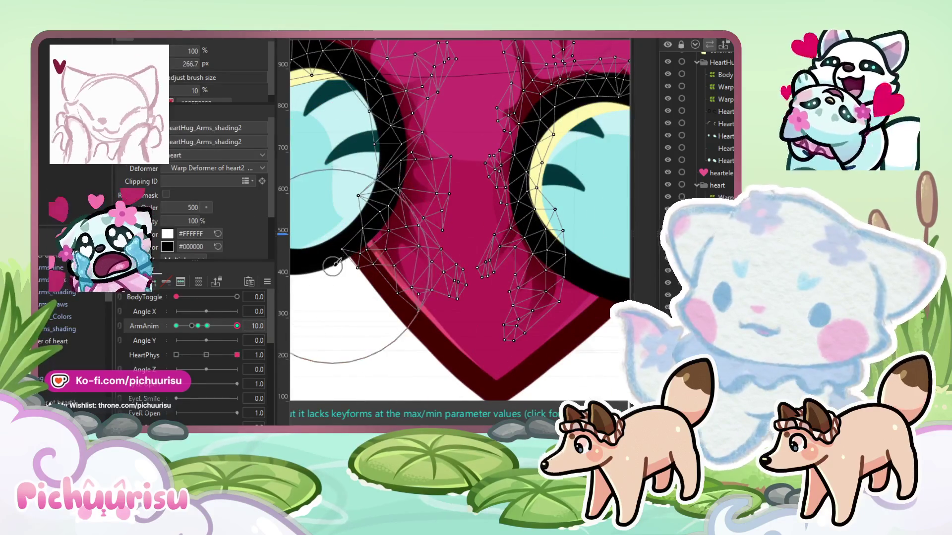
pyautogui.click(207, 326)
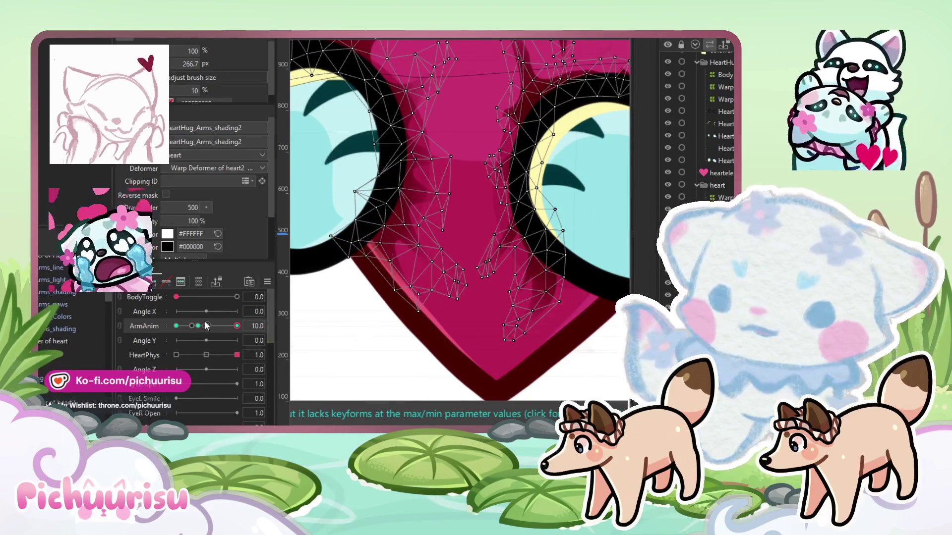
pyautogui.click(238, 326)
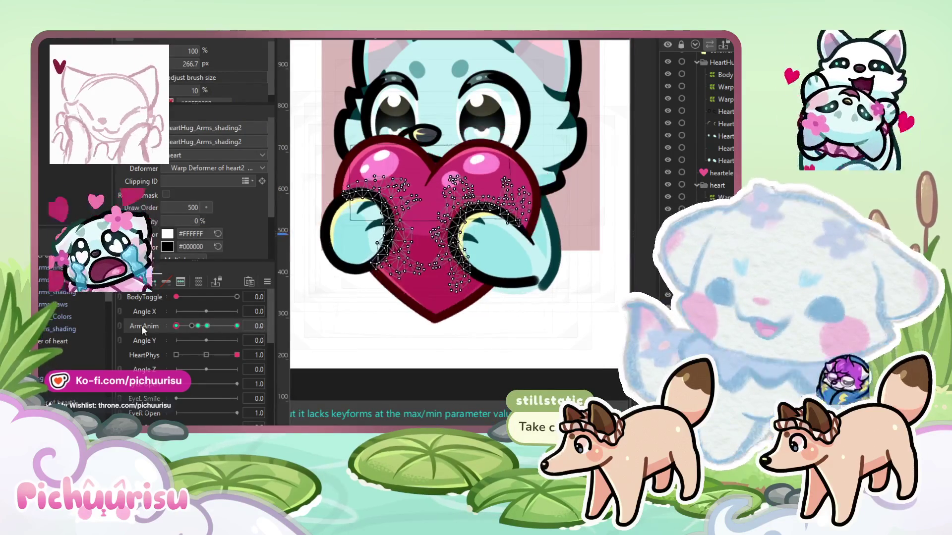
# Select the heart warp, try HeartPhys -1, then view the second heart-physics parameter at 1.0
pyautogui.click(69, 341)
pyautogui.click(209, 367)
pyautogui.click(176, 355)
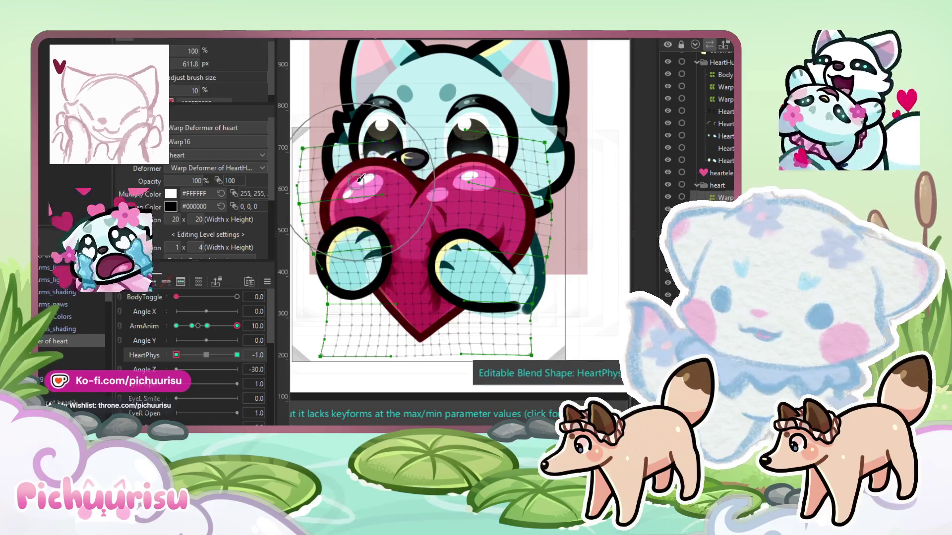
pyautogui.click(206, 355)
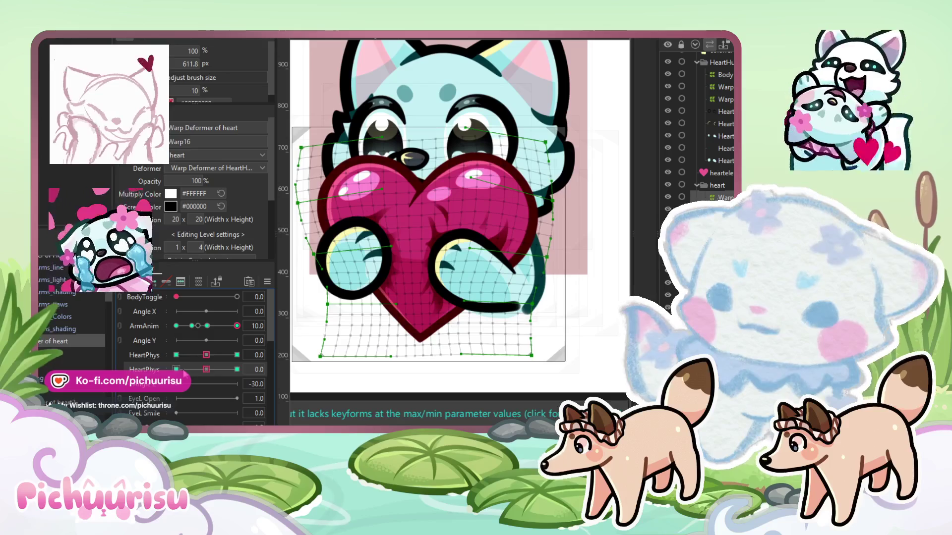
pyautogui.click(206, 370)
pyautogui.click(237, 370)
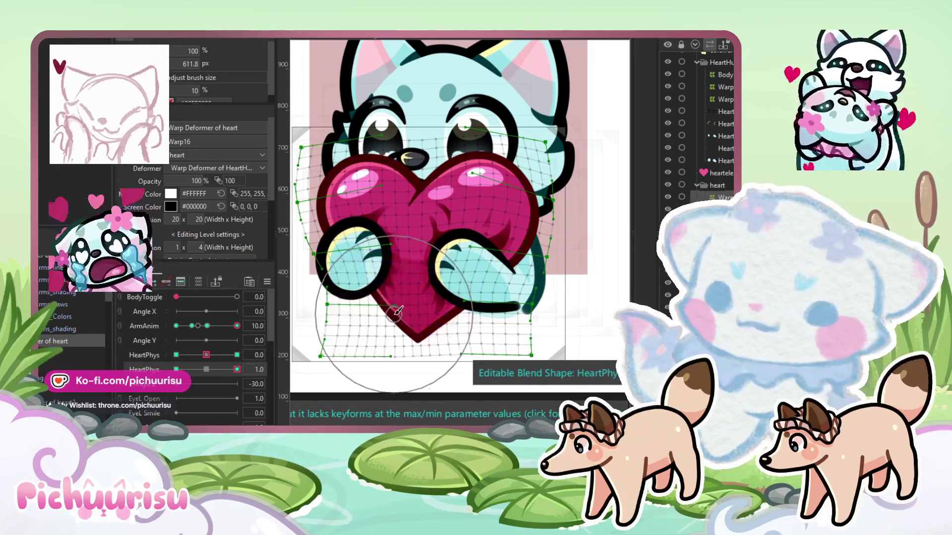
# At the second parameter's -1 pose, reshape the heart's bottom, right and upper-left warp points, then preview 0.7
pyautogui.click(177, 370)
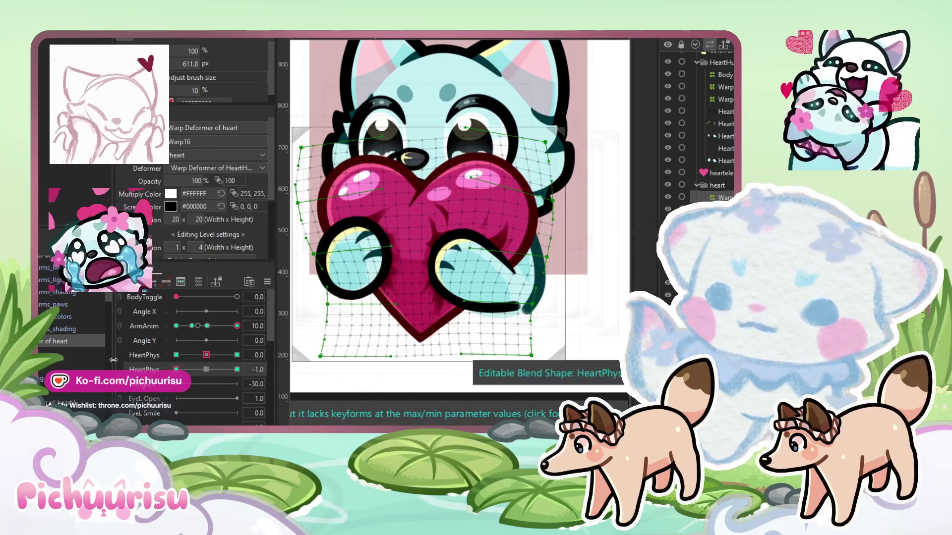
pyautogui.moveTo(341, 335); pyautogui.dragTo(459, 346)
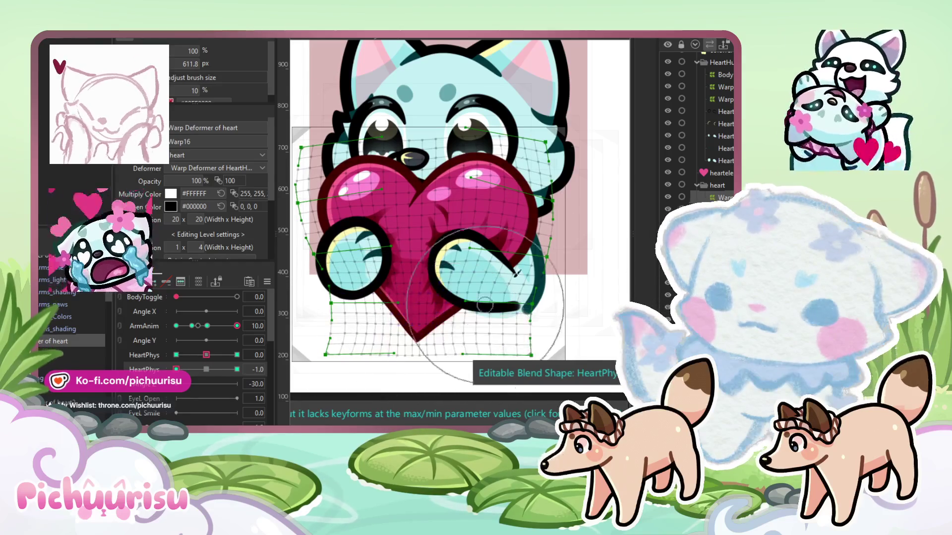
pyautogui.moveTo(476, 173); pyautogui.dragTo(496, 197)
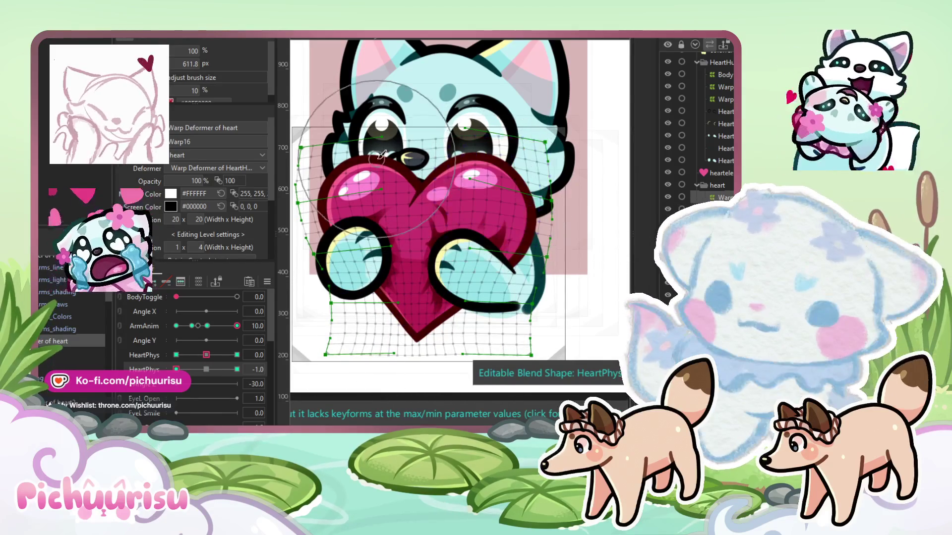
pyautogui.moveTo(357, 198); pyautogui.dragTo(448, 156)
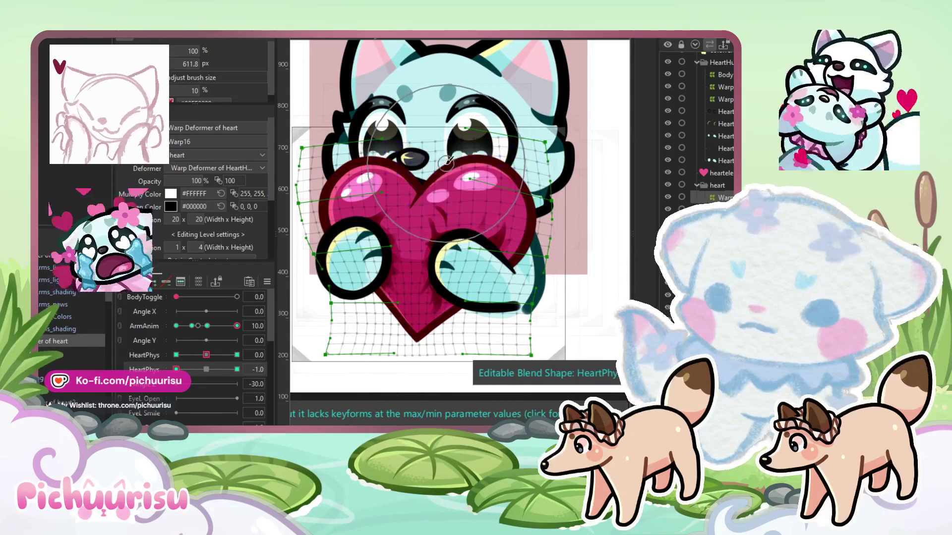
pyautogui.click(228, 369)
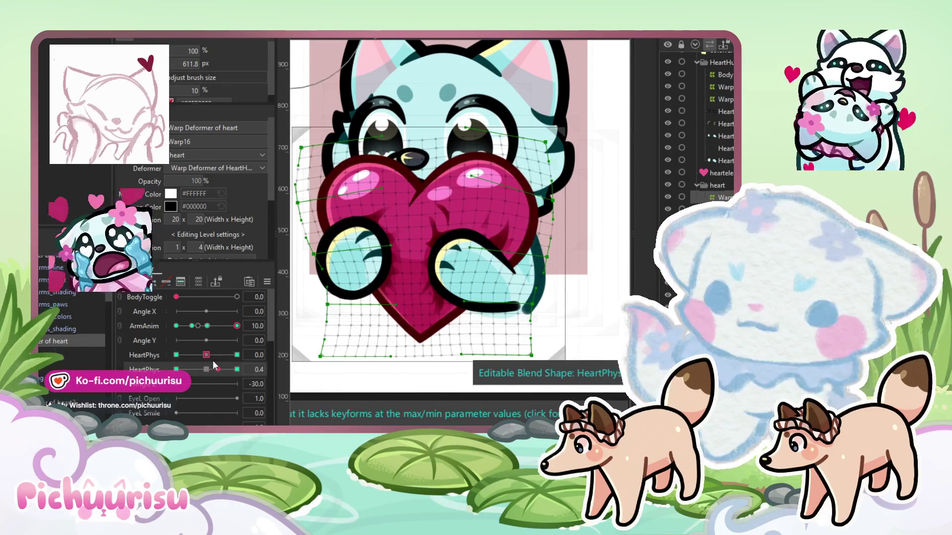
pyautogui.click(208, 327)
pyautogui.click(237, 326)
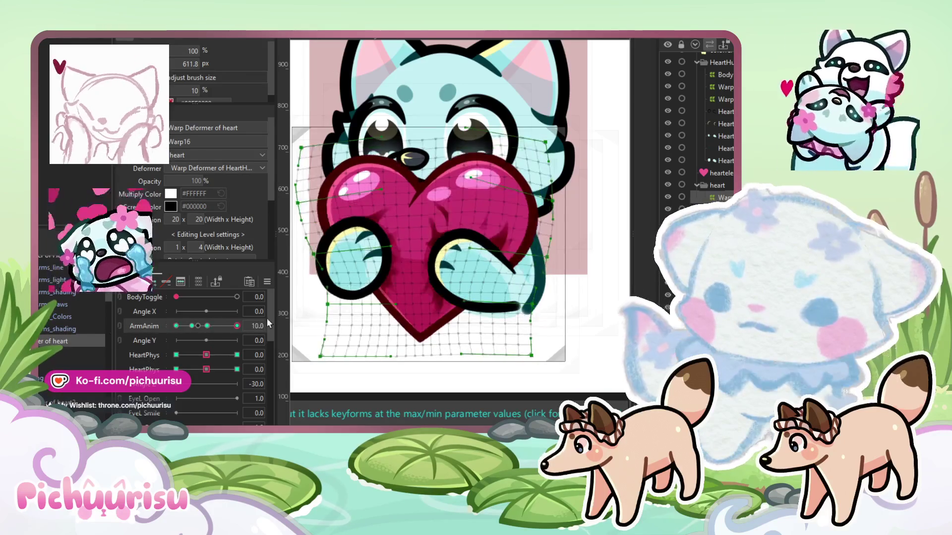
# With ArmAnim at rest, move the heart-and-arms warp a few pixels lower
pyautogui.scroll(-3, 456, 191)
pyautogui.scroll(2, 457, 192)
pyautogui.click(176, 326)
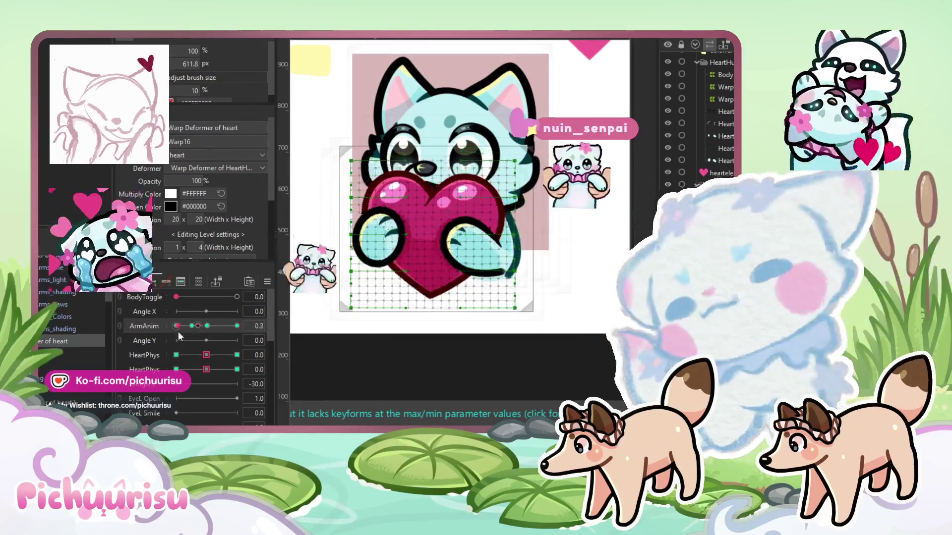
pyautogui.scroll(2, 72, 317)
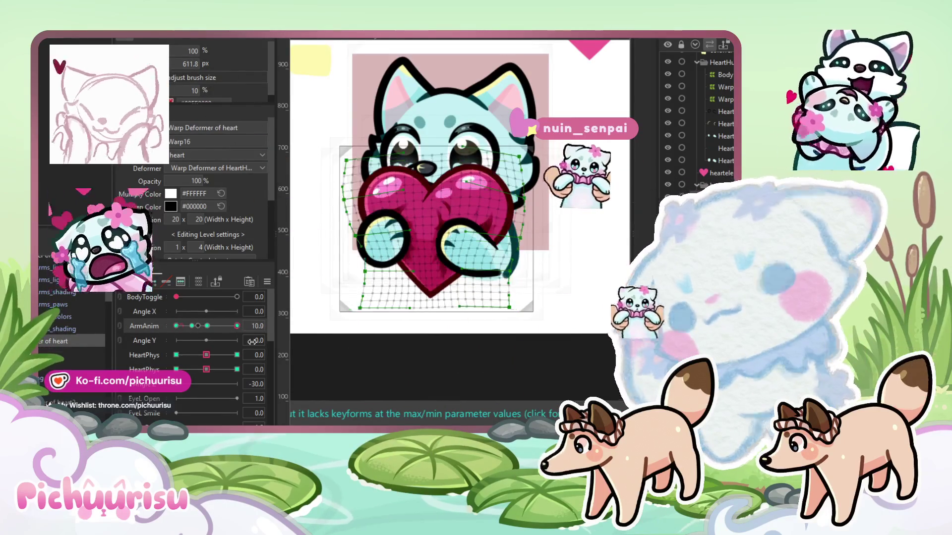
pyautogui.click(411, 201)
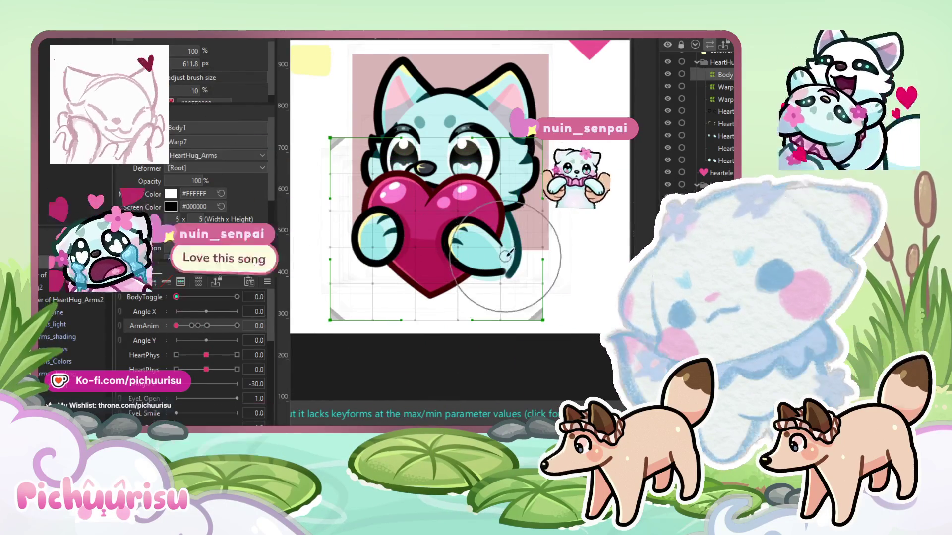
pyautogui.moveTo(437, 231)
pyautogui.mouseDown()
pyautogui.moveTo(436, 259)
pyautogui.moveTo(438, 240)
pyautogui.mouseUp()
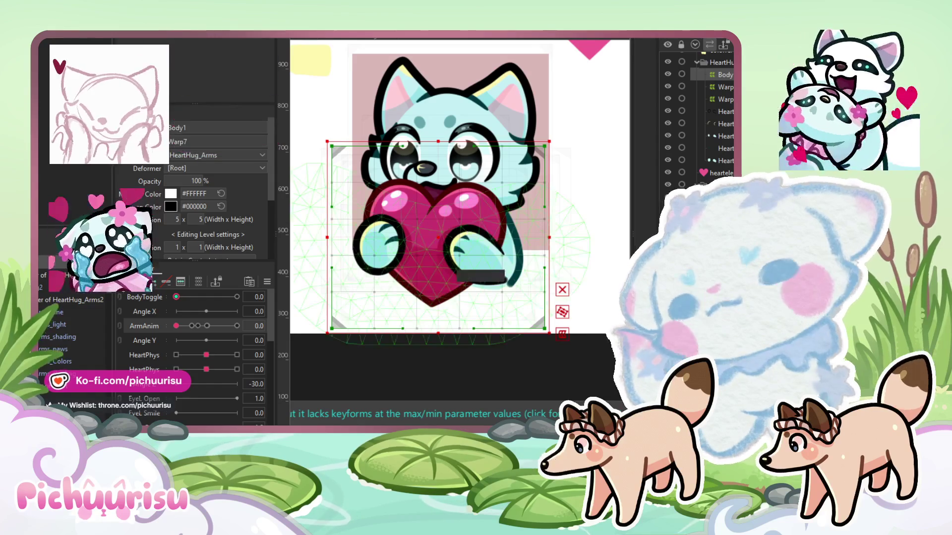
pyautogui.scroll(2, 445, 252)
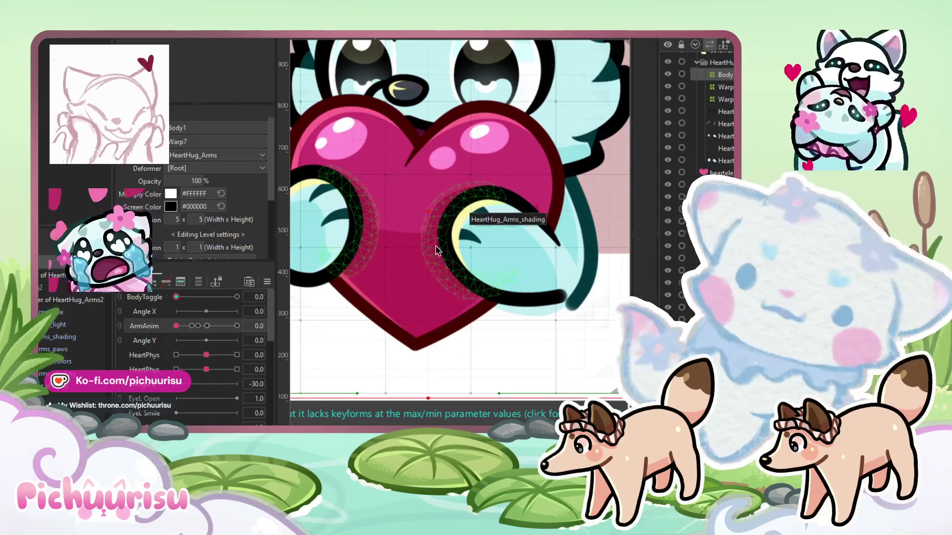
pyautogui.scroll(-1, 434, 233)
pyautogui.moveTo(425, 230); pyautogui.dragTo(426, 232)
pyautogui.scroll(-2, 425, 233)
pyautogui.scroll(1, 425, 233)
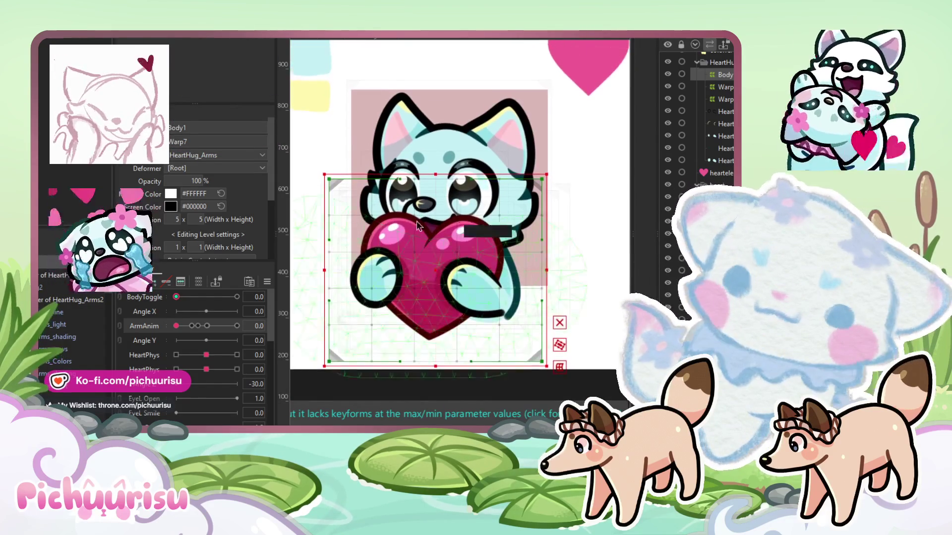
pyautogui.scroll(1, 410, 208)
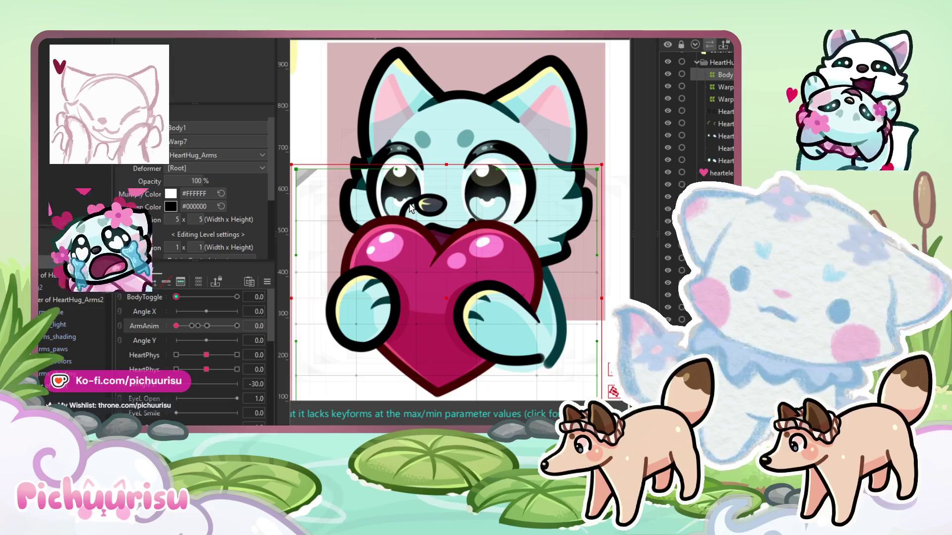
# Select the head's Warp9 deformer and undo to restore the head's position
pyautogui.click(466, 190)
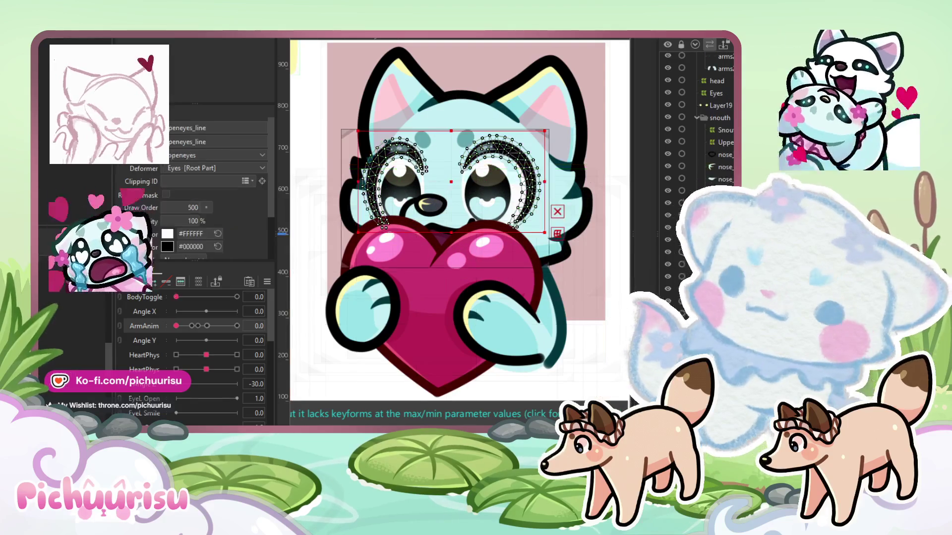
pyautogui.click(465, 154)
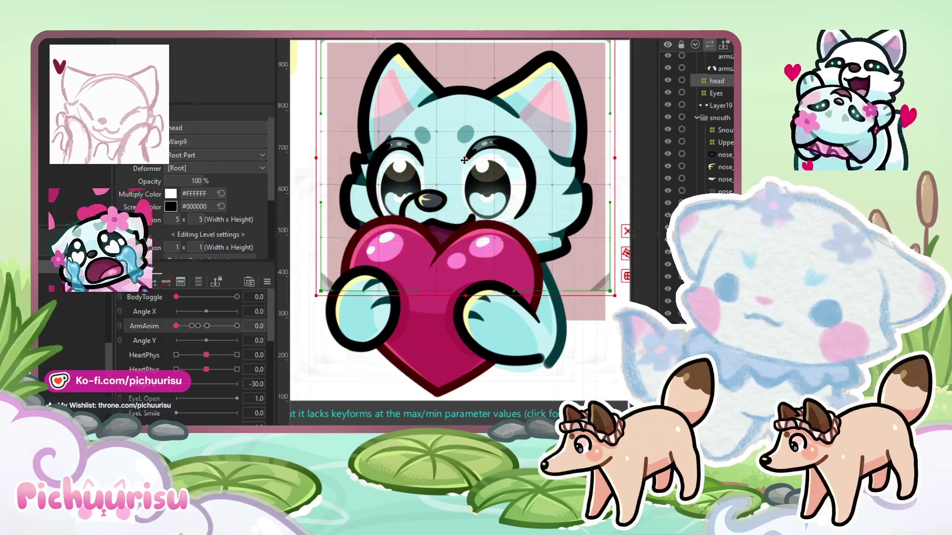
pyautogui.hotkey('ctrl', 'z')
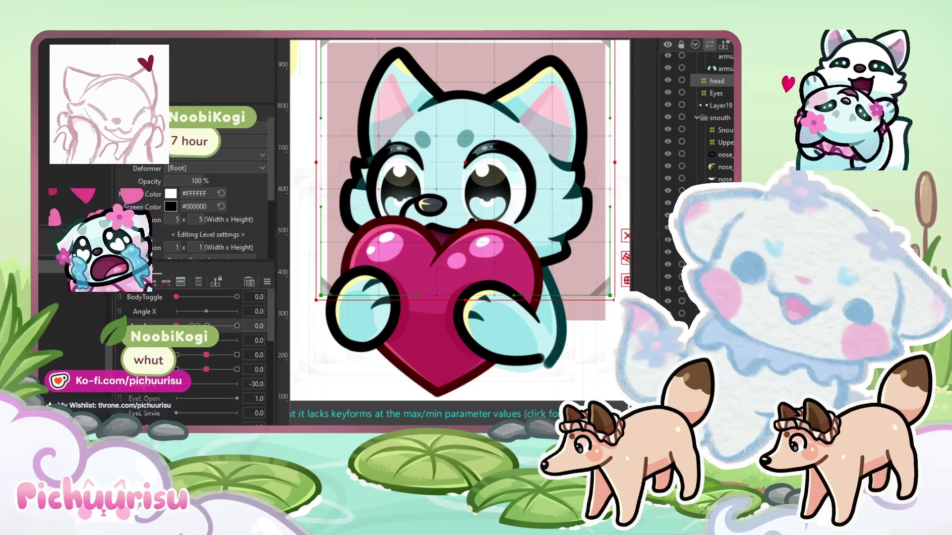
pyautogui.scroll(-5, 491, 295)
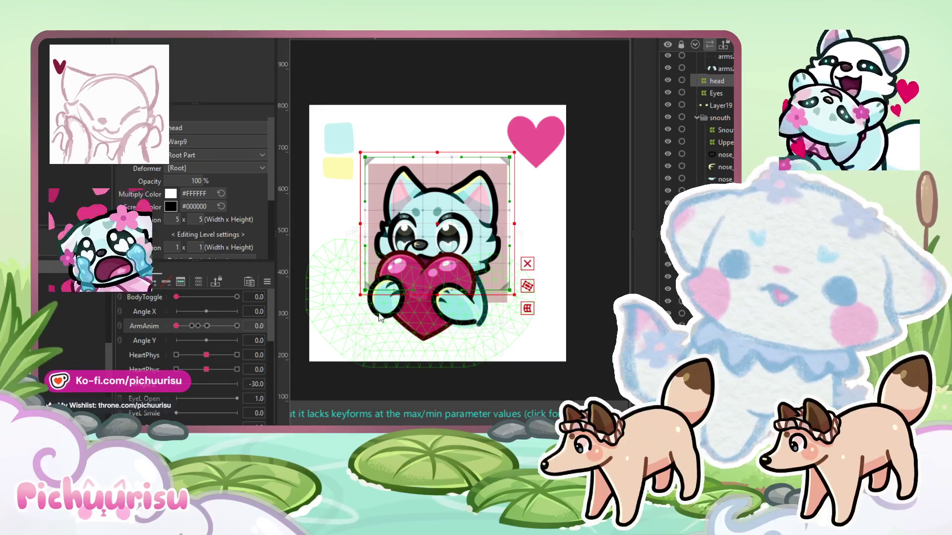
pyautogui.click(399, 134)
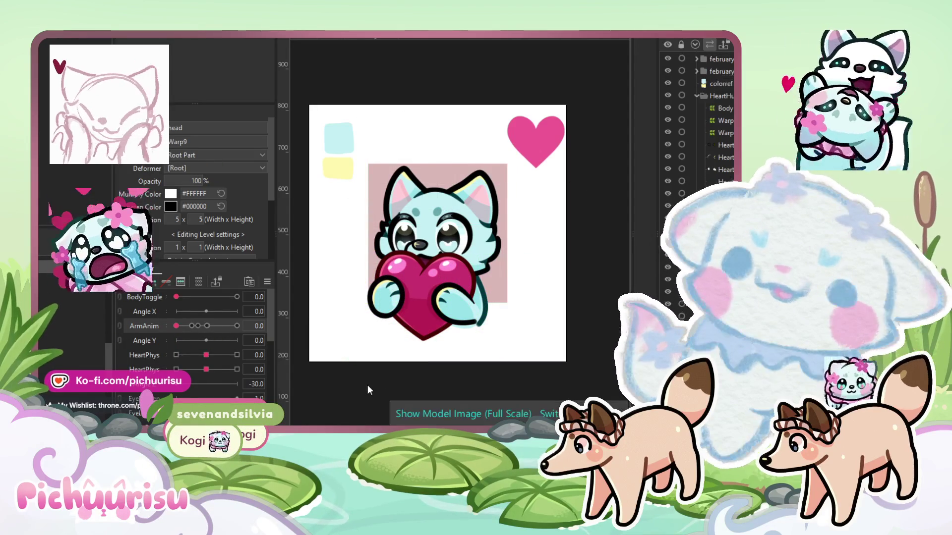
pyautogui.scroll(3, 503, 253)
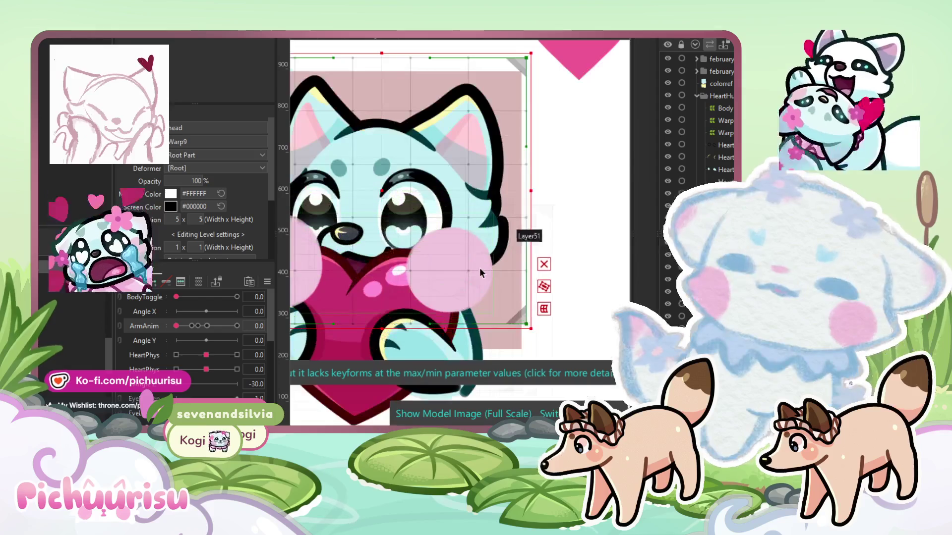
pyautogui.click(570, 292)
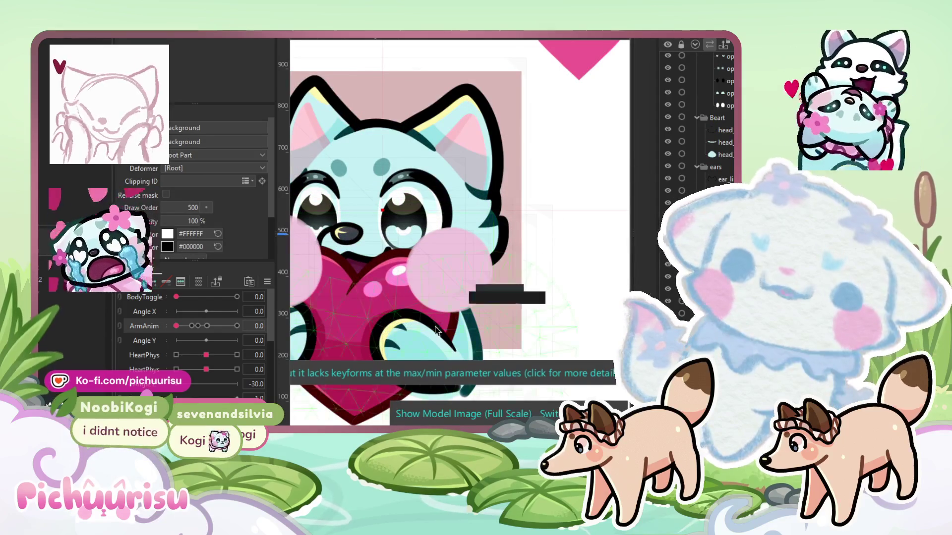
pyautogui.click(456, 270)
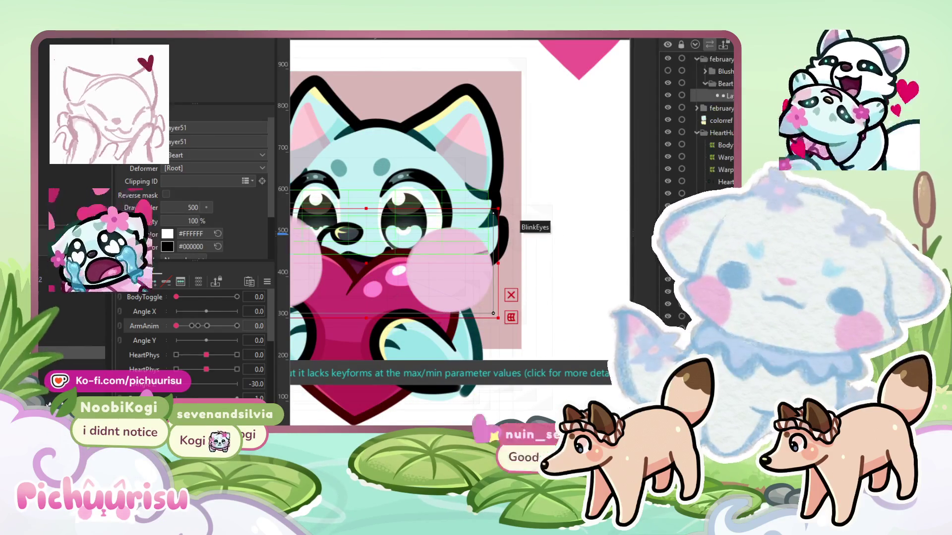
pyautogui.click(381, 211)
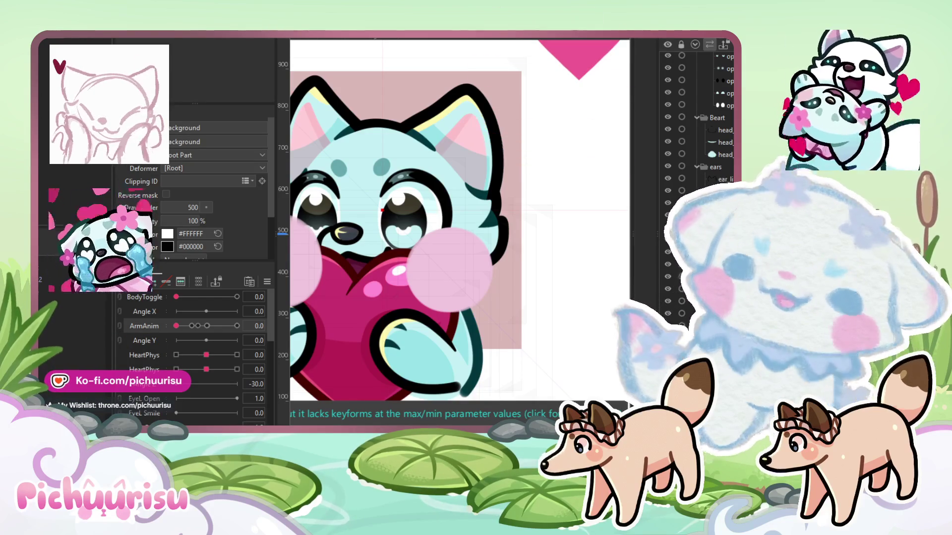
pyautogui.scroll(-3, 542, 262)
pyautogui.click(544, 259)
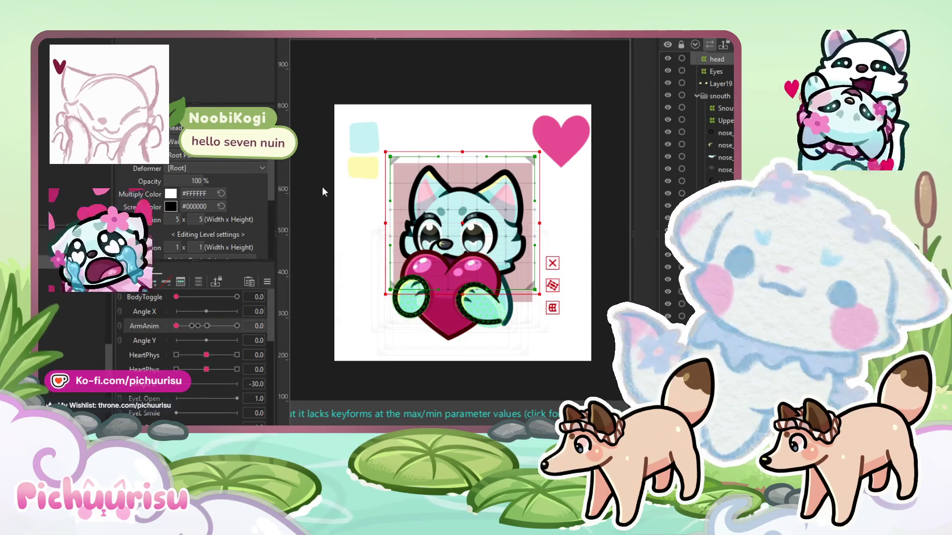
pyautogui.click(357, 309)
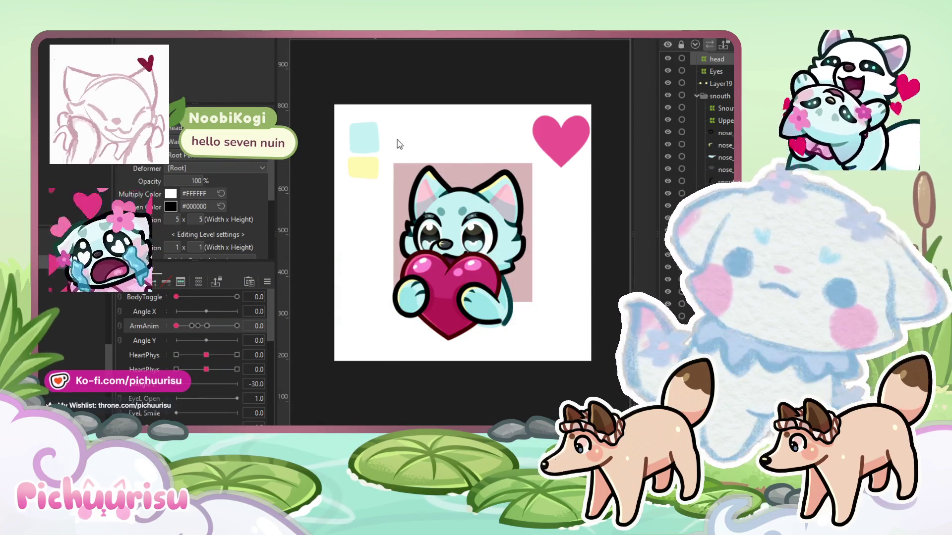
pyautogui.click(467, 270)
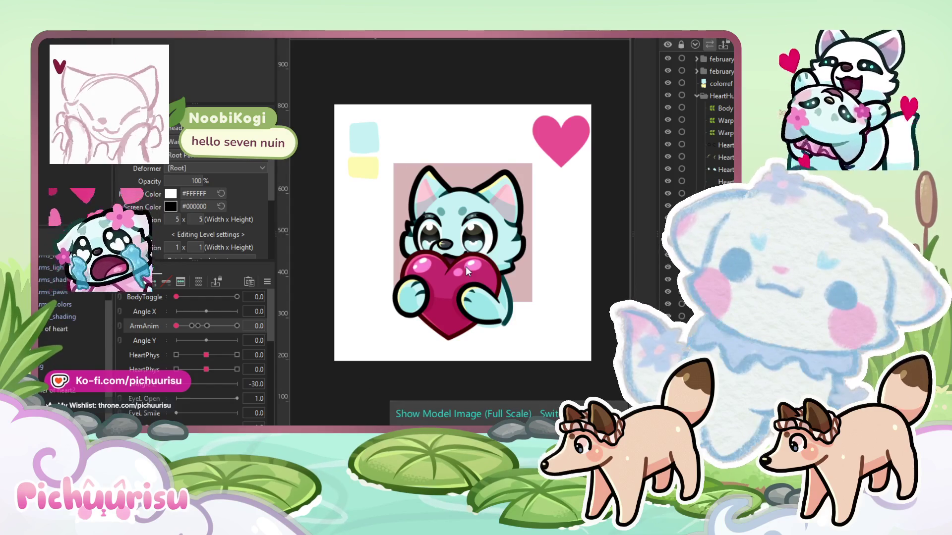
pyautogui.click(465, 266)
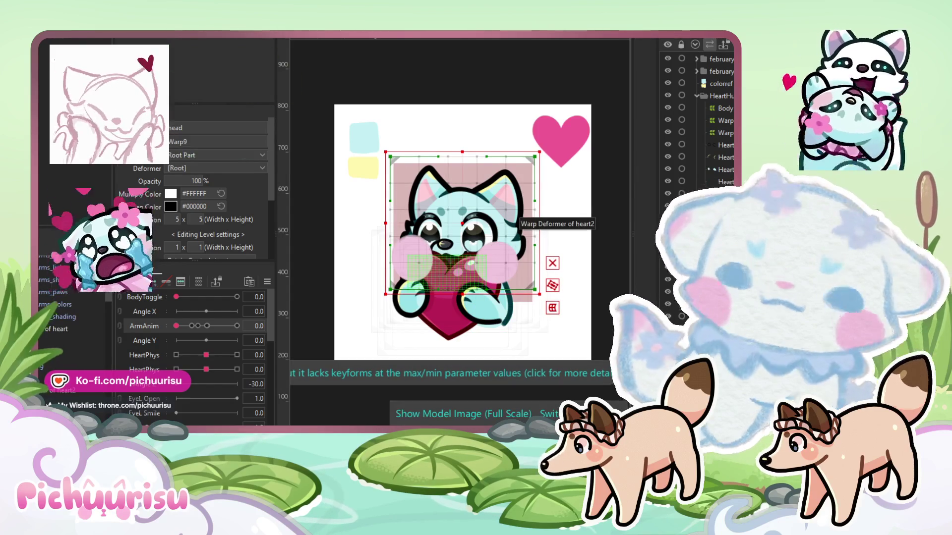
# Select the headmarking mesh and set its Deformer to head
pyautogui.scroll(5, 496, 273)
pyautogui.click(500, 283)
pyautogui.scroll(-5, 500, 283)
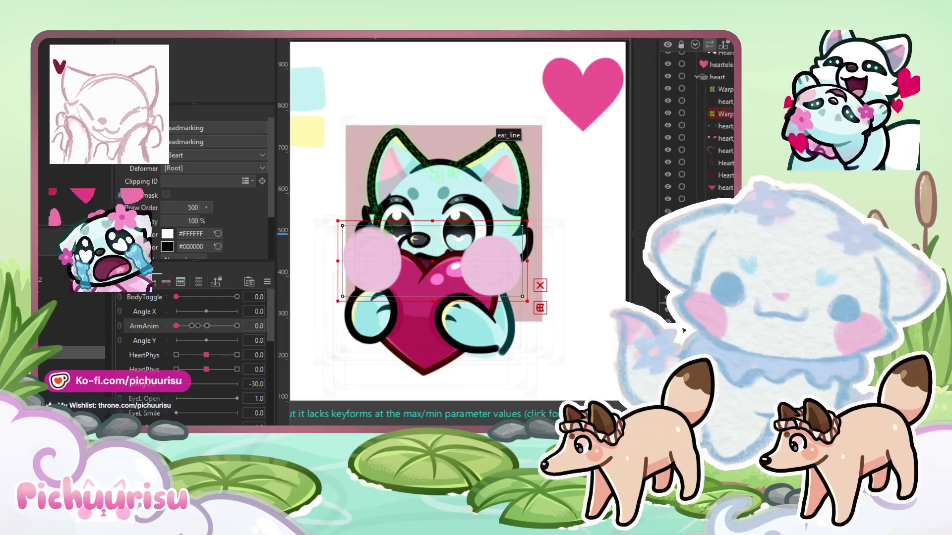
pyautogui.scroll(3, 699, 129)
pyautogui.scroll(-2, 700, 149)
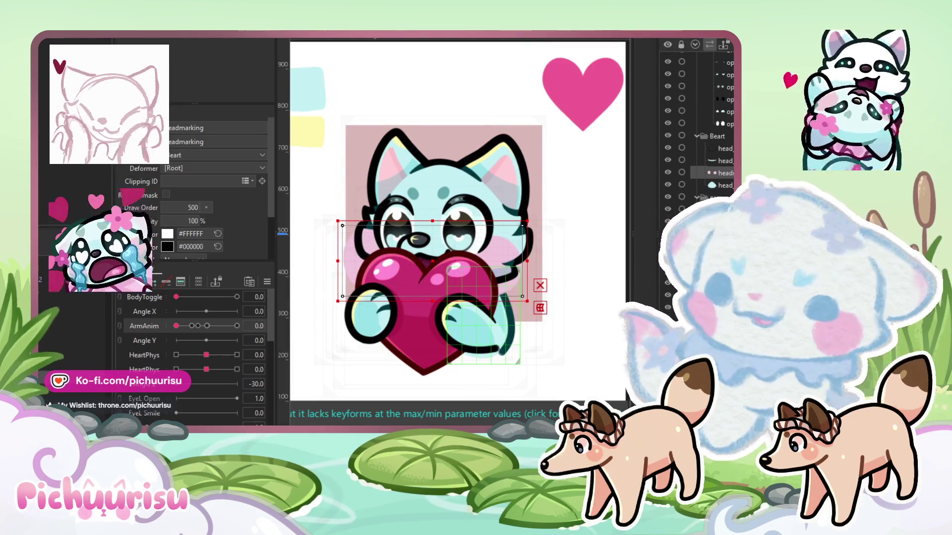
pyautogui.moveTo(66, 326); pyautogui.dragTo(65, 281)
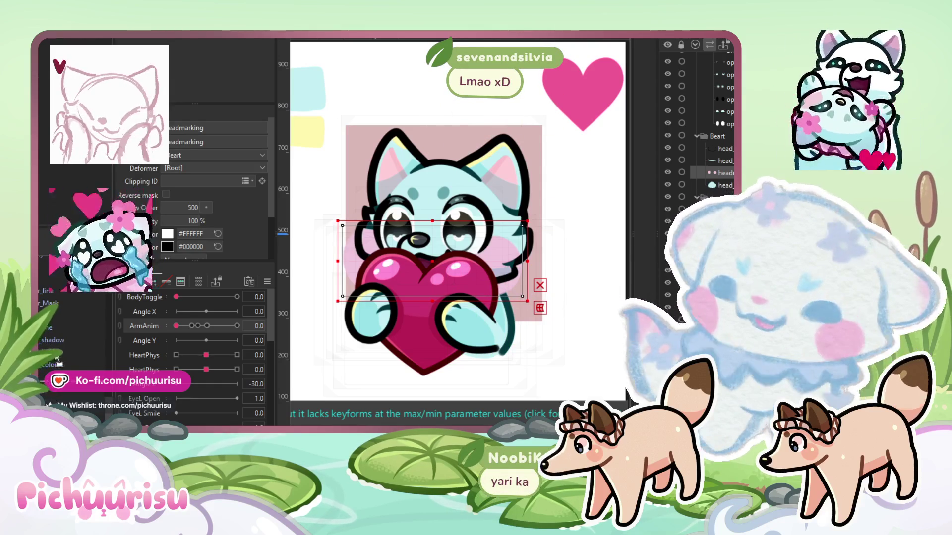
pyautogui.moveTo(55, 281); pyautogui.dragTo(54, 327)
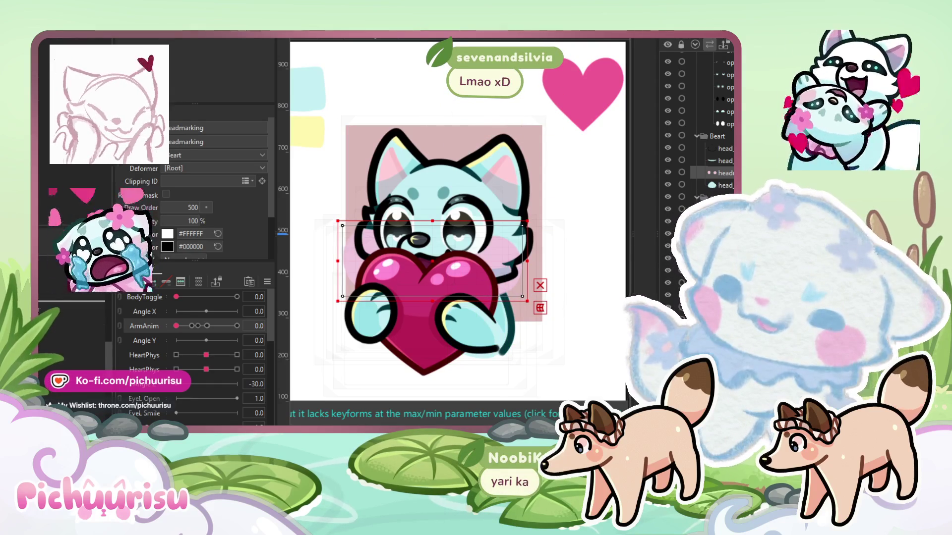
pyautogui.click(369, 199)
# Paste head_color's ID into headmarking's Clipping ID and check the clipped marking
pyautogui.click(719, 184)
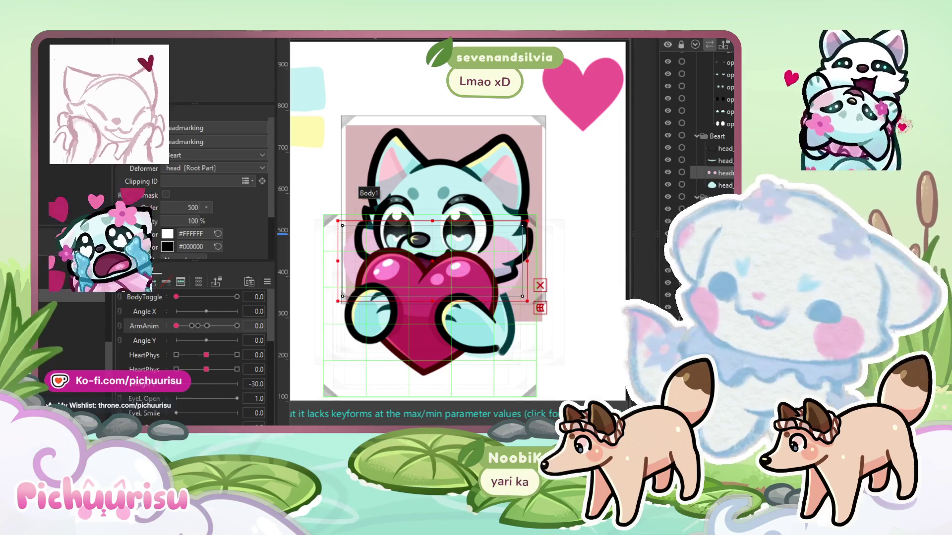
pyautogui.doubleClick(183, 142)
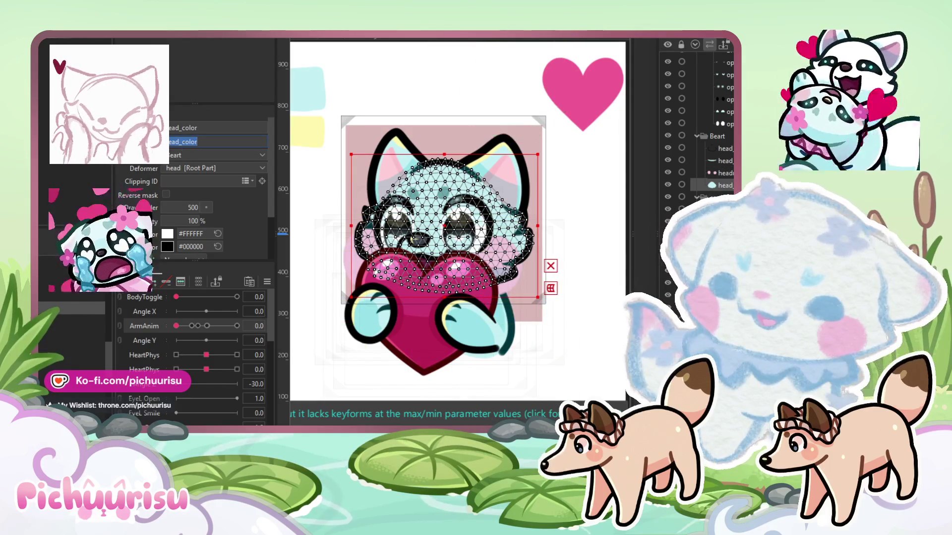
pyautogui.click(718, 173)
pyautogui.click(203, 182)
pyautogui.write('head_color')
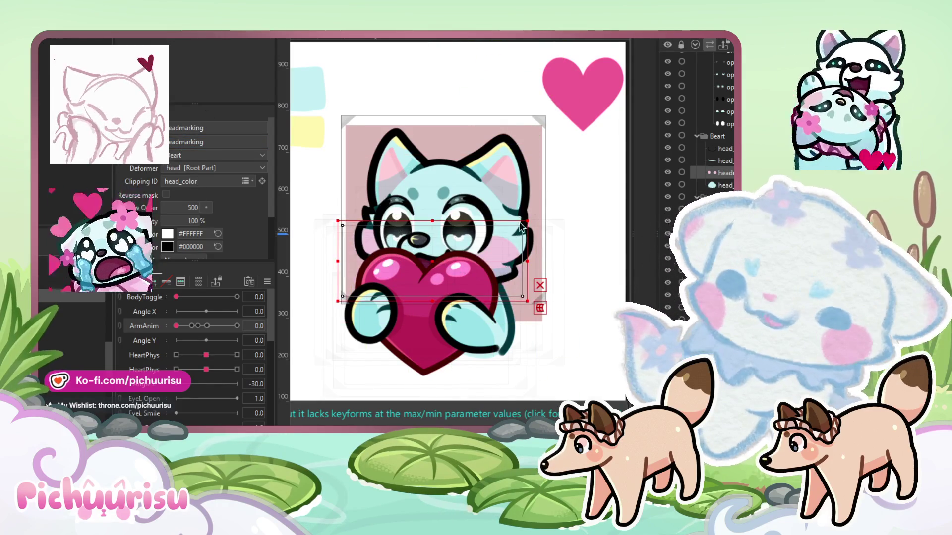
pyautogui.scroll(3, 551, 188)
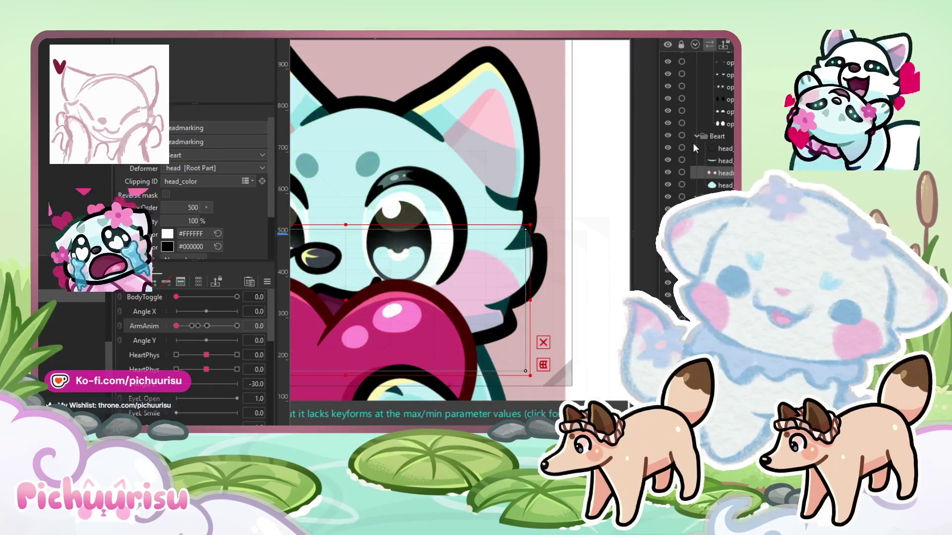
pyautogui.click(695, 173)
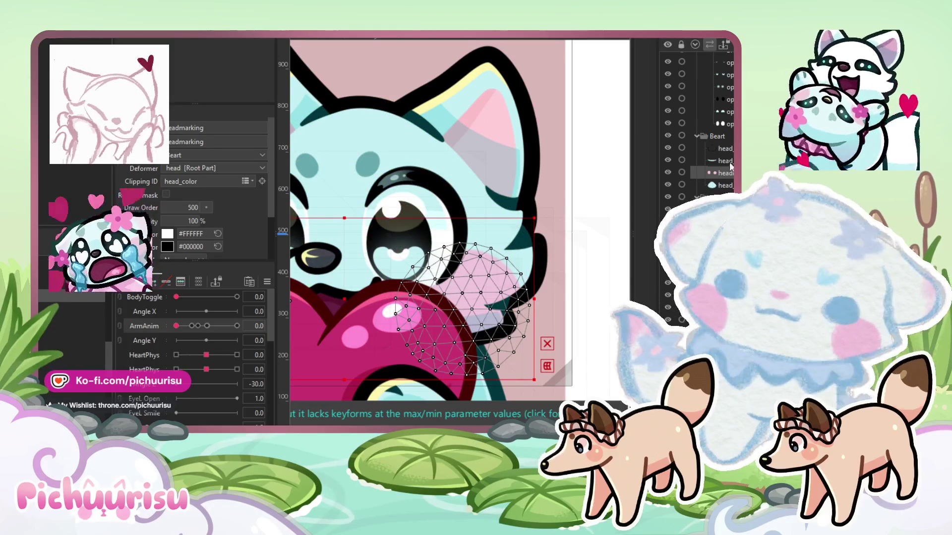
# Deselect the mesh and fit the whole artwork in view with Ctrl+0
pyautogui.click(573, 284)
pyautogui.hotkey('ctrl', '0')
pyautogui.scroll(4, 449, 271)
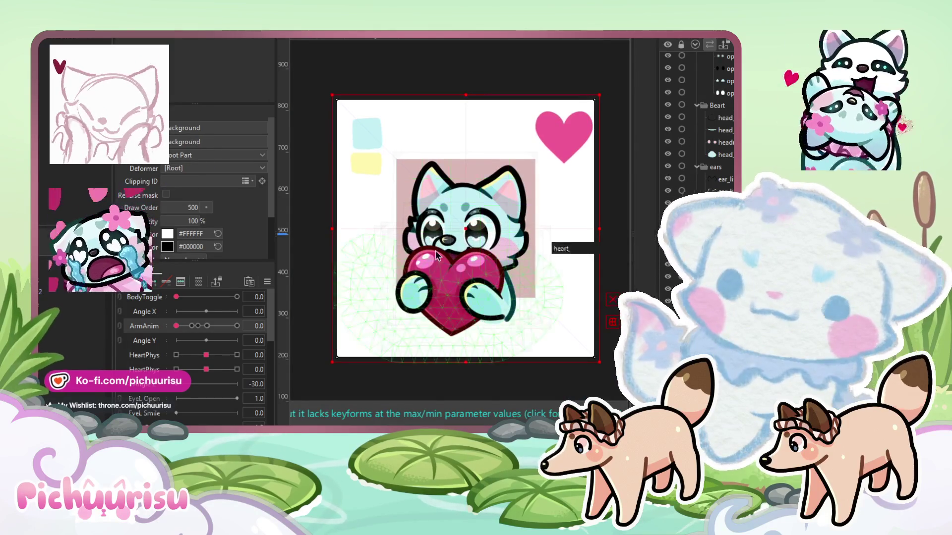
pyautogui.scroll(-5, 417, 239)
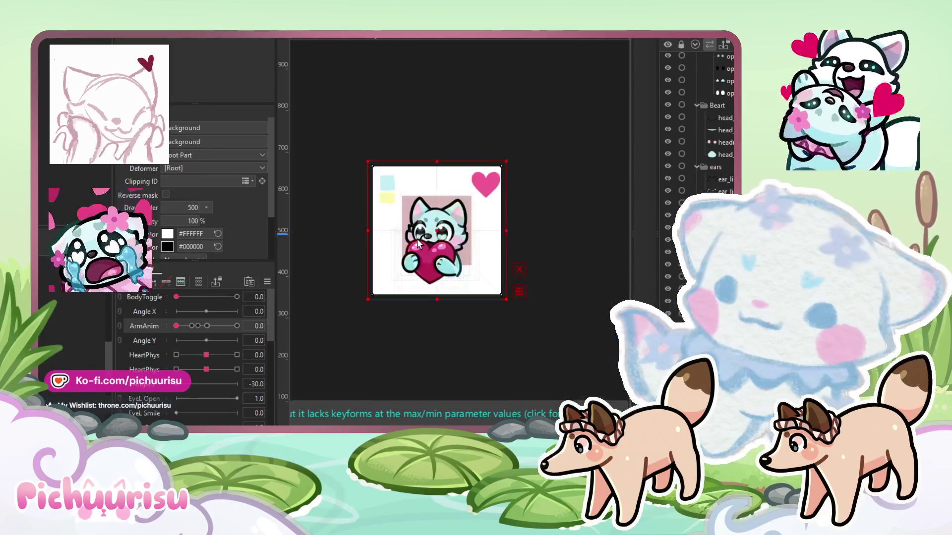
pyautogui.scroll(4, 427, 228)
pyautogui.click(428, 228)
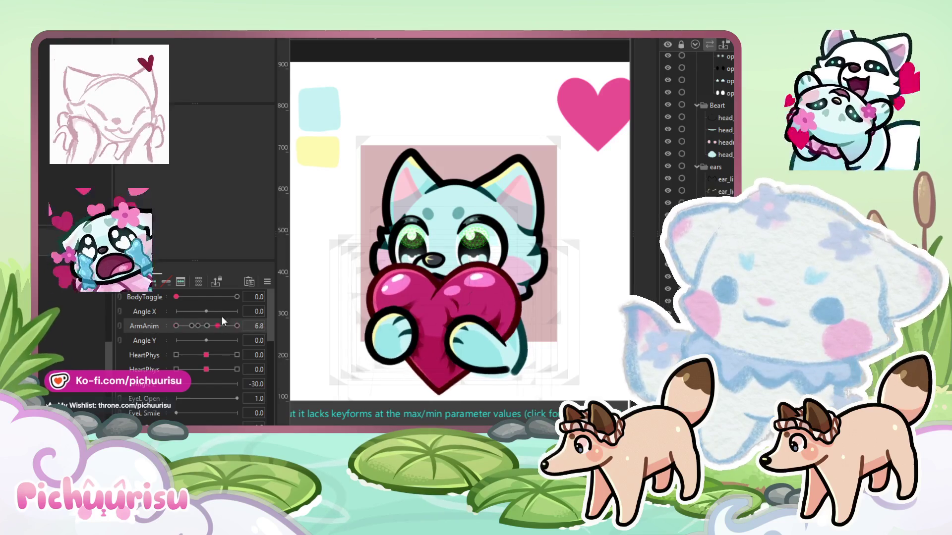
# Scrub ArmAnim through its start and end poses, leaving it midway at 5.8
pyautogui.click(124, 325)
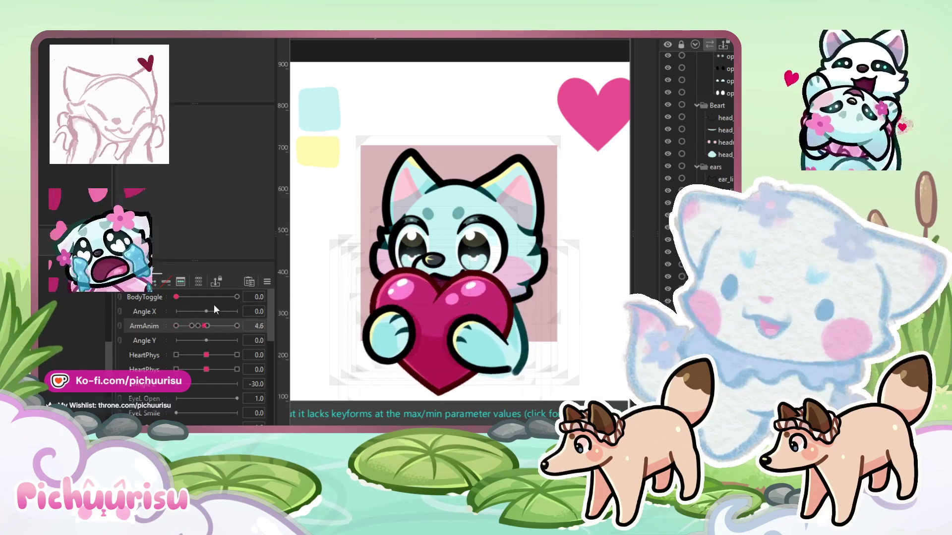
pyautogui.click(234, 325)
pyautogui.moveTo(234, 325); pyautogui.dragTo(144, 338)
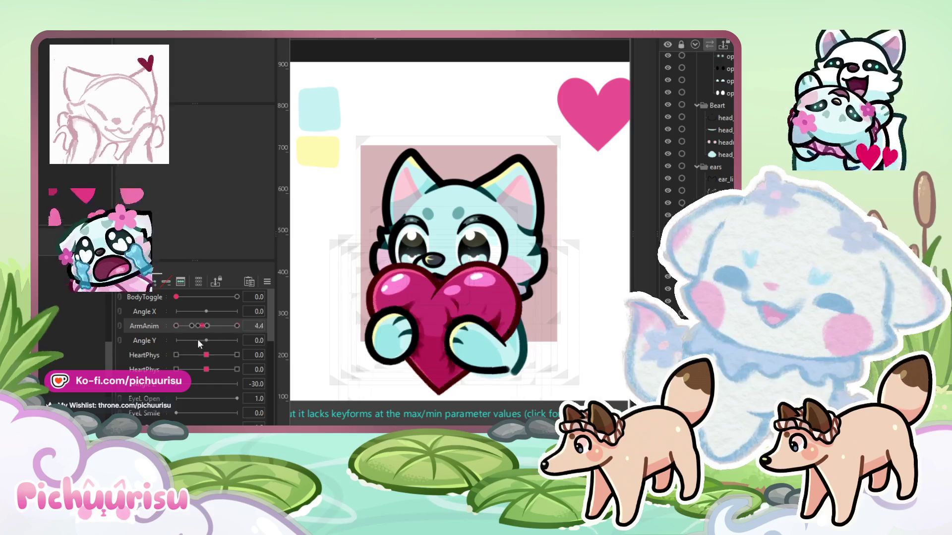
pyautogui.click(211, 326)
pyautogui.click(427, 317)
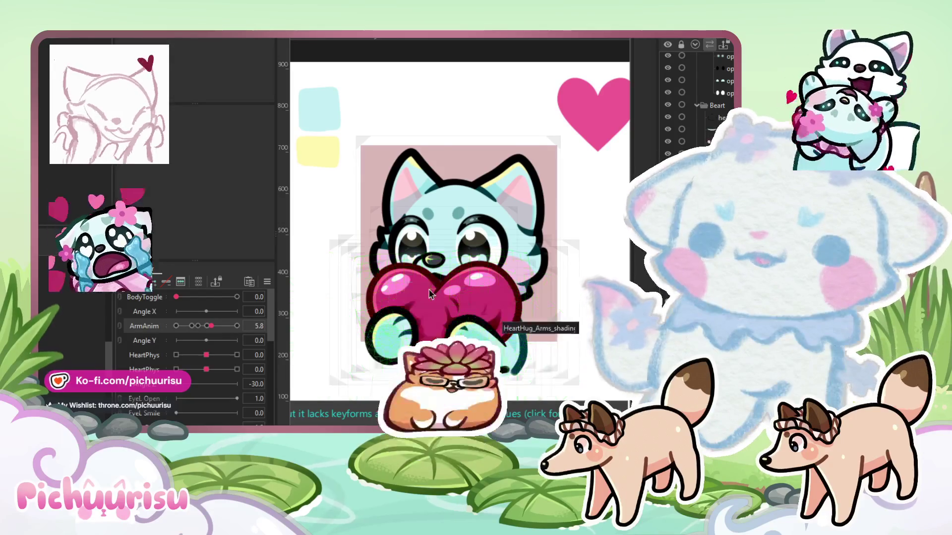
# Scrub the ArmAnim slider back and forth to preview the arm hug pose
pyautogui.scroll(-2, 459, 248)
pyautogui.moveTo(211, 326); pyautogui.dragTo(176, 327)
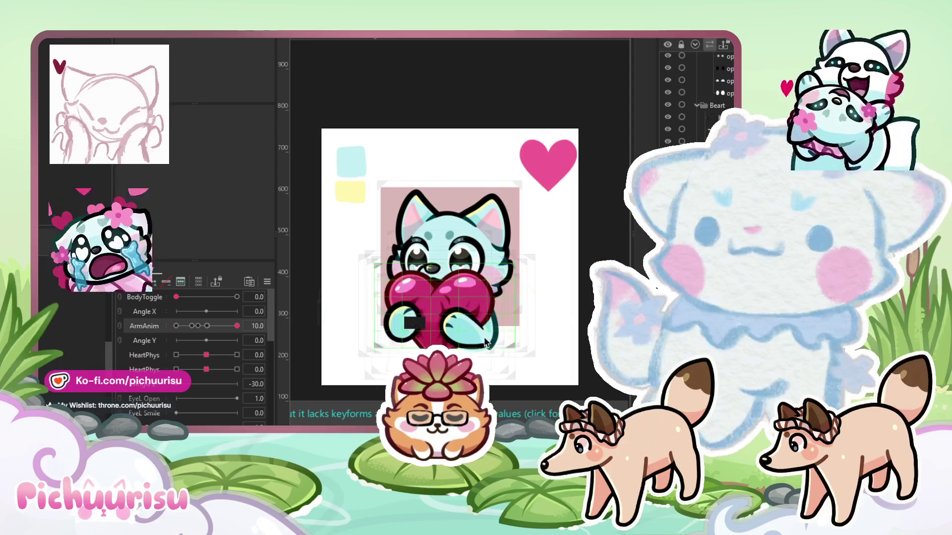
pyautogui.scroll(2, 293, 320)
pyautogui.moveTo(176, 326); pyautogui.dragTo(96, 328)
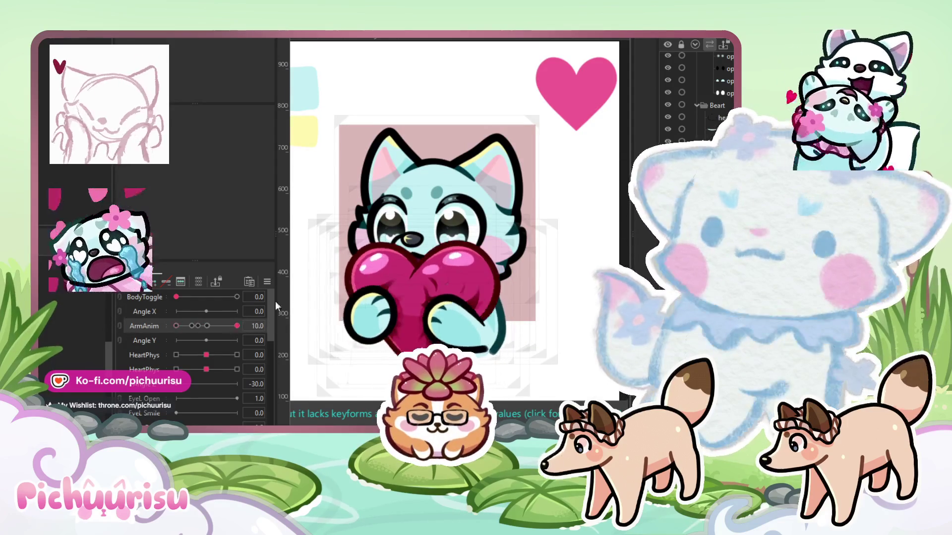
pyautogui.moveTo(176, 326)
pyautogui.mouseDown()
pyautogui.moveTo(215, 308)
pyautogui.moveTo(173, 326)
pyautogui.mouseUp()
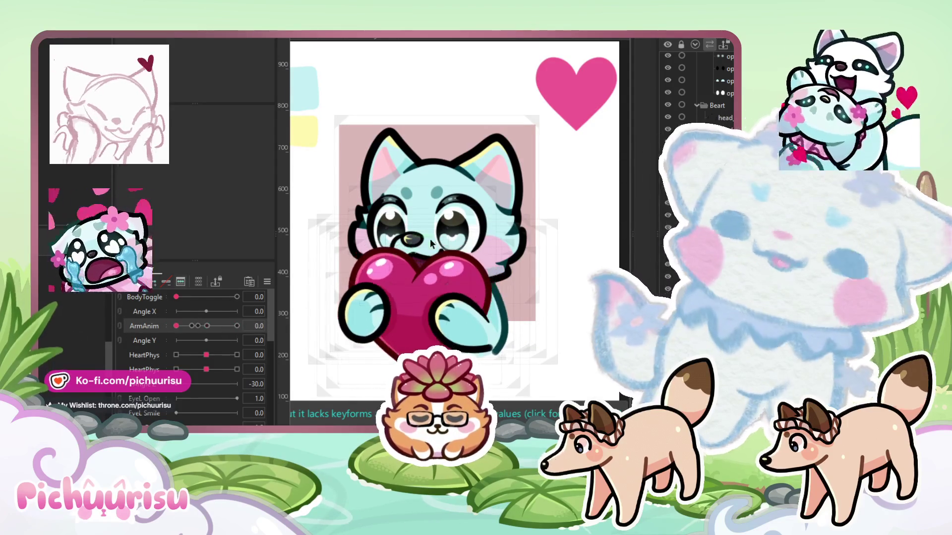
pyautogui.scroll(-2, 490, 235)
pyautogui.scroll(2, 491, 236)
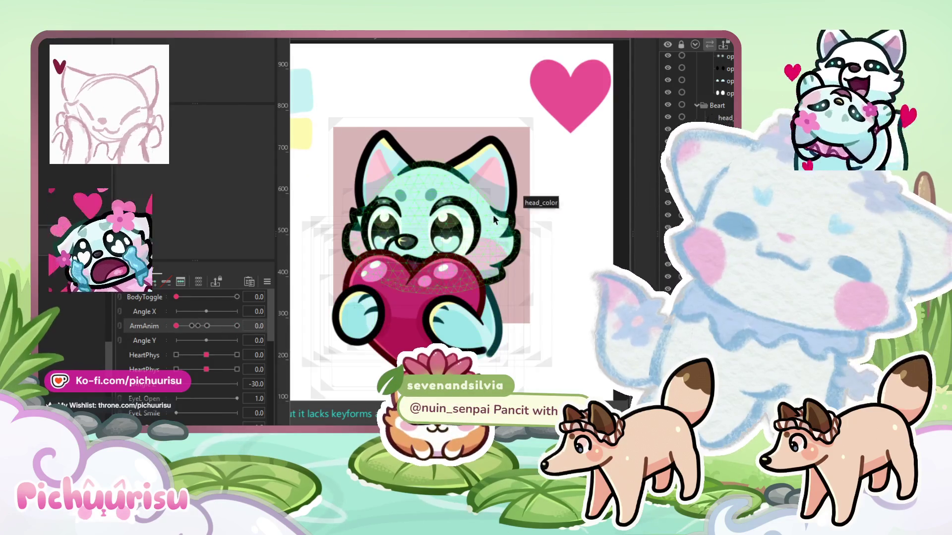
pyautogui.scroll(2, 531, 206)
# Inspect the eye mesh, Eyes warp deformer, eyebrow and cheek blush meshes
pyautogui.click(427, 222)
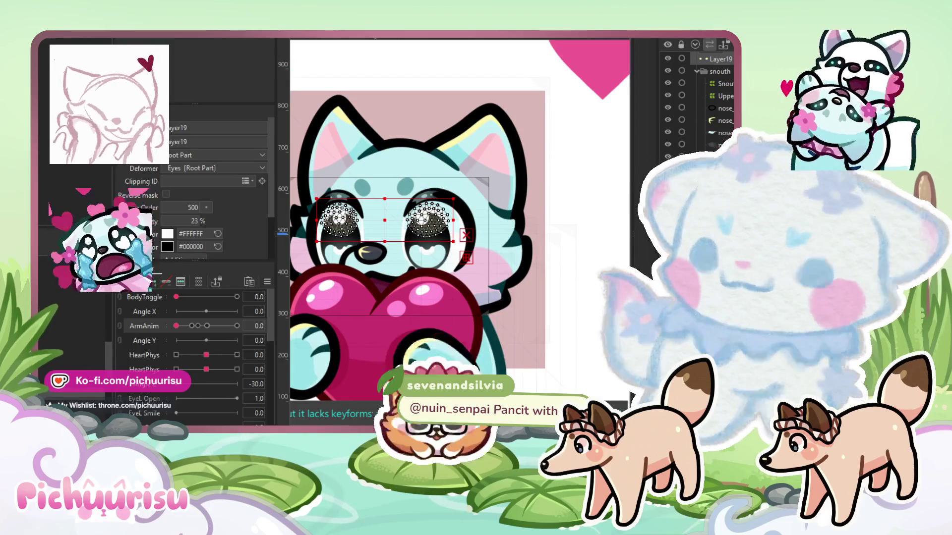
pyautogui.click(387, 218)
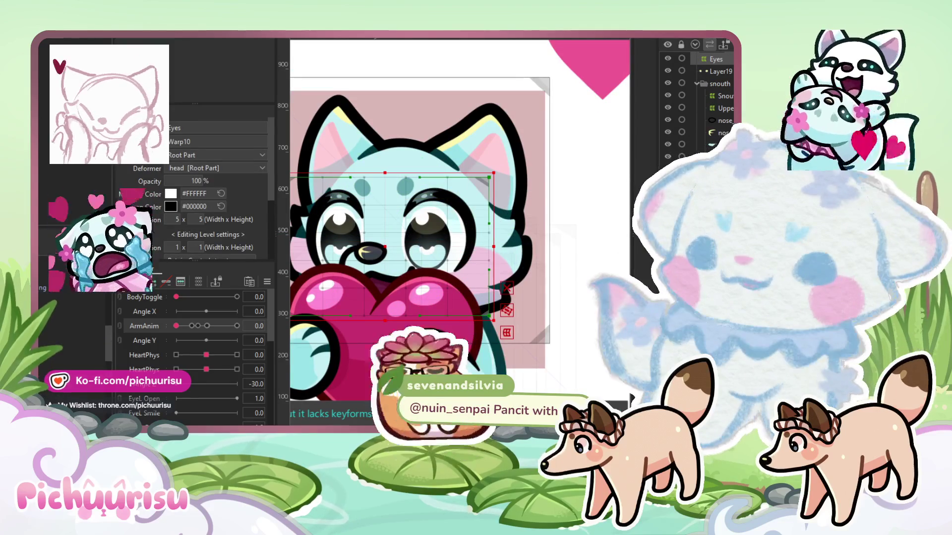
pyautogui.click(405, 186)
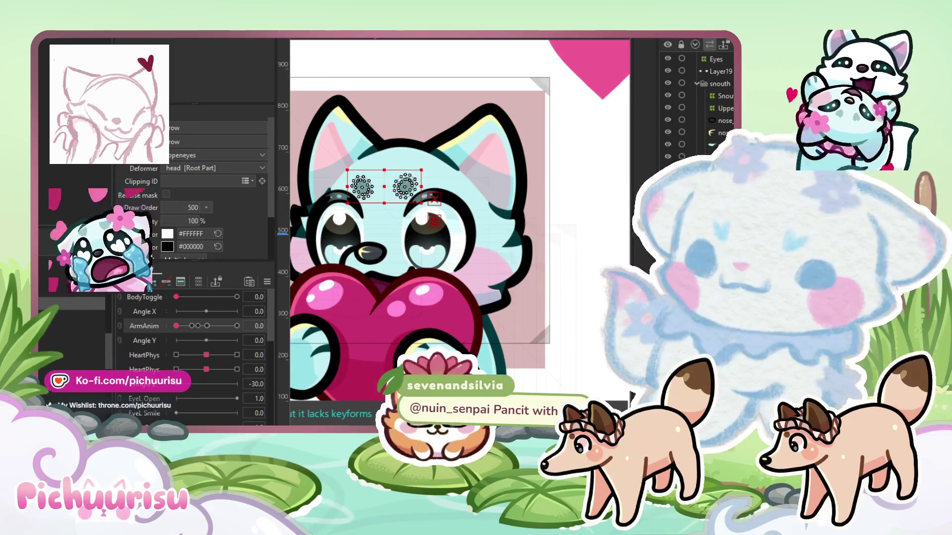
pyautogui.click(476, 278)
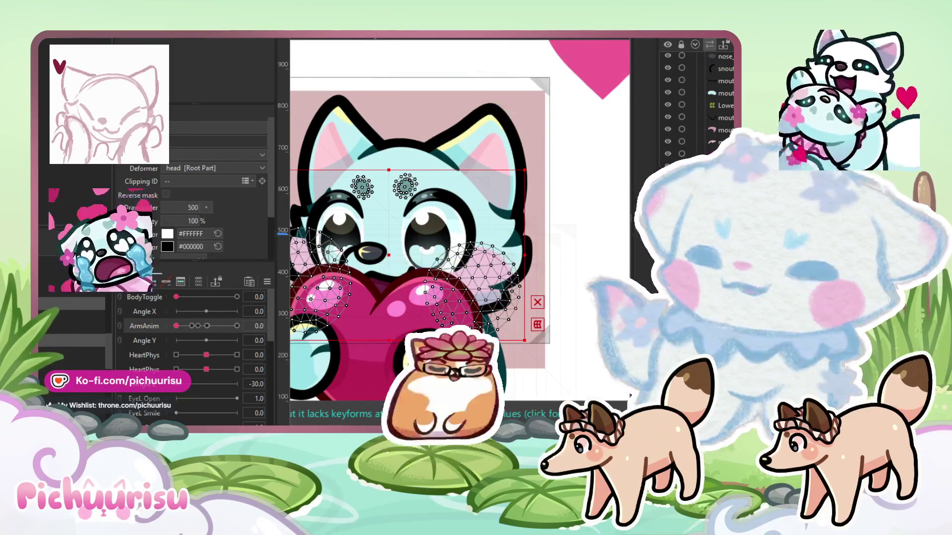
pyautogui.moveTo(498, 166); pyautogui.dragTo(536, 156)
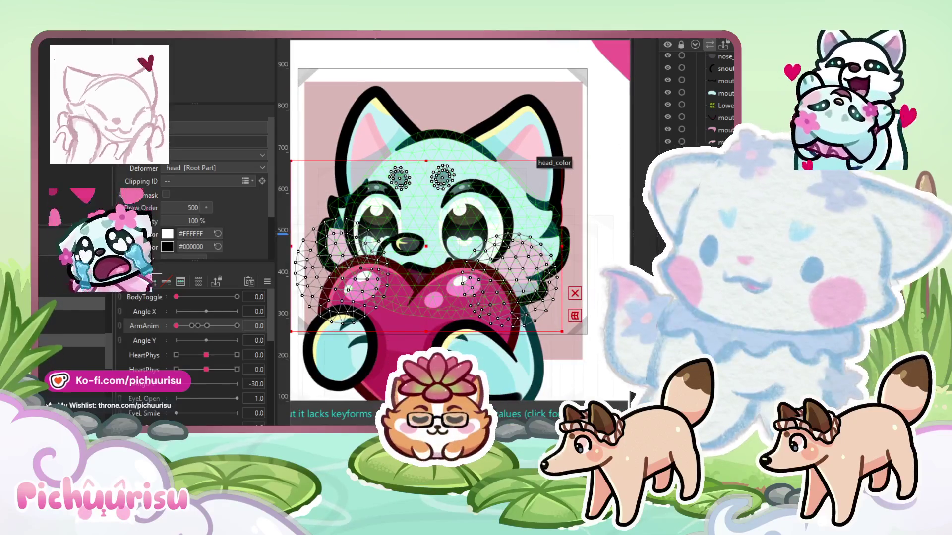
pyautogui.click(443, 177)
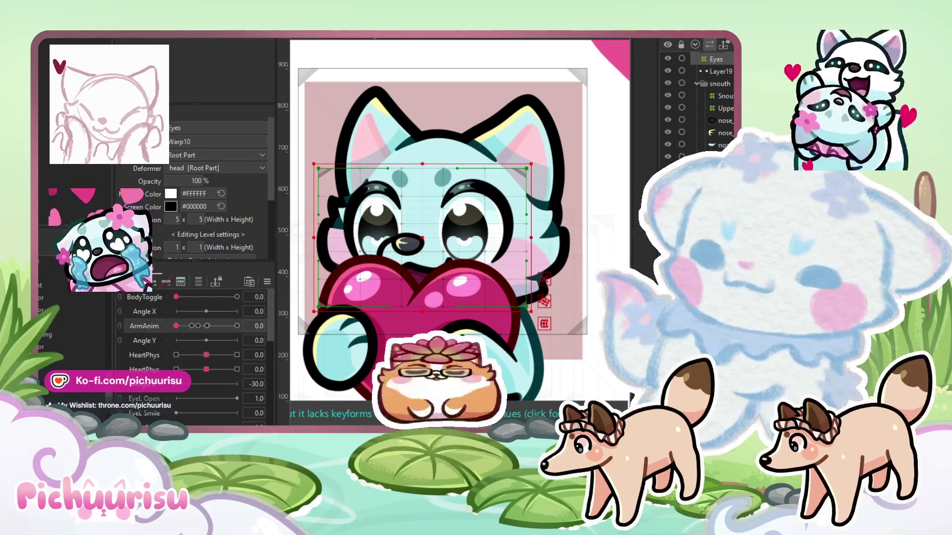
# Step through Snout, Face and head_line to reach ear_light and show its Blend Mode choices
pyautogui.click(407, 243)
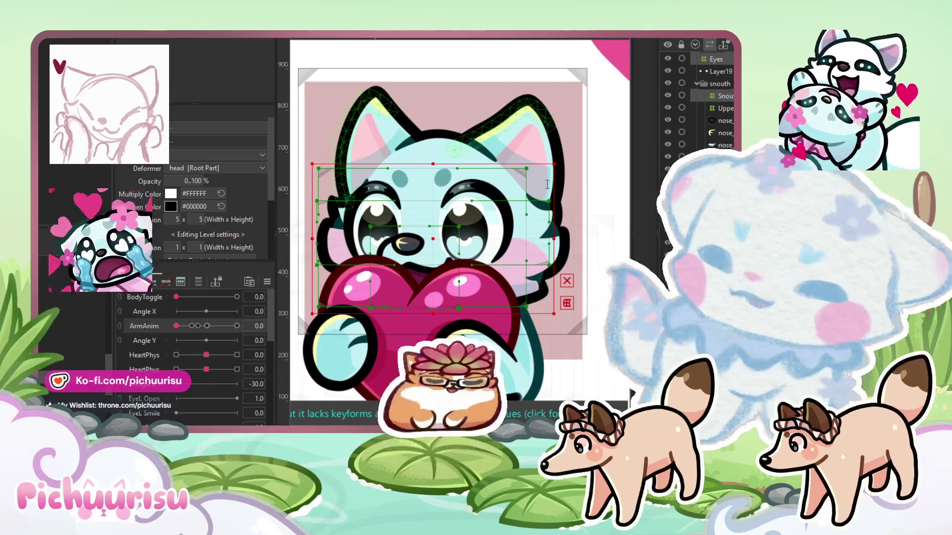
pyautogui.click(560, 346)
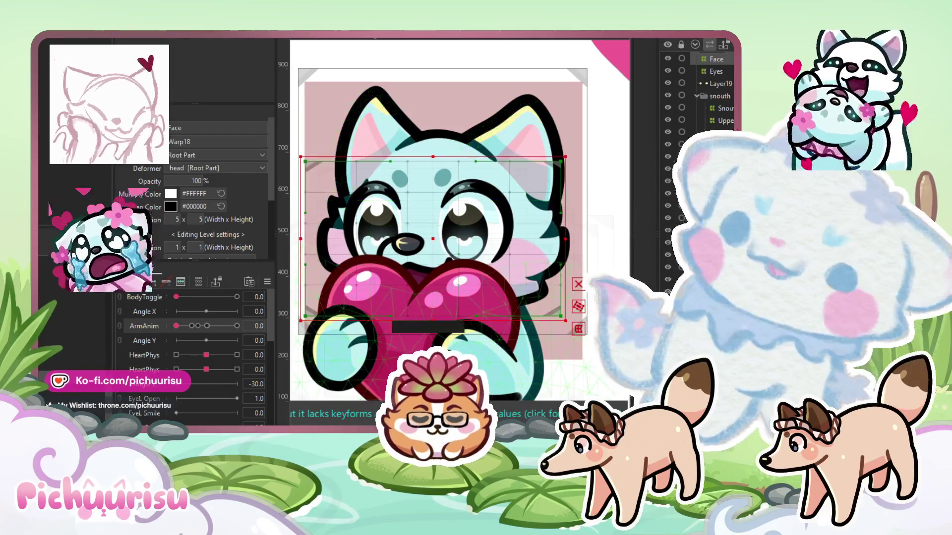
pyautogui.click(556, 238)
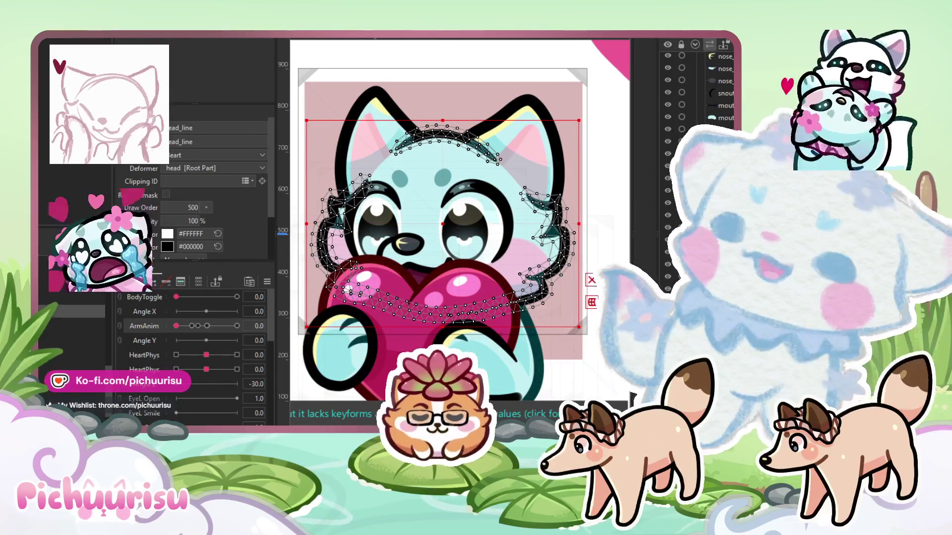
pyautogui.click(347, 141)
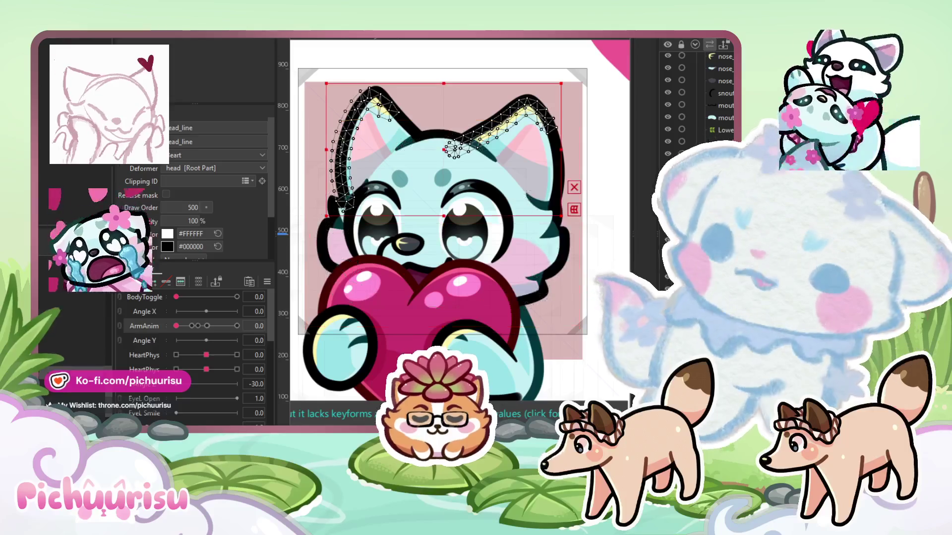
pyautogui.scroll(-3, 202, 225)
pyautogui.click(197, 201)
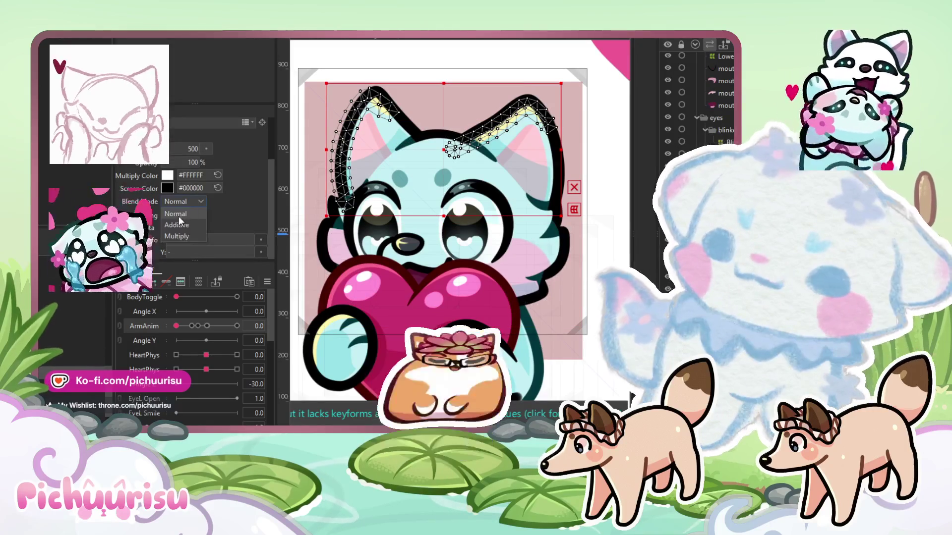
# Set the ear highlight to Additive blending at 20% opacity
pyautogui.click(176, 224)
pyautogui.doubleClick(191, 162)
pyautogui.write('20')
pyautogui.press('Return')
# Shift the selected ear_light vertices right and down onto the ears
pyautogui.scroll(5, 337, 176)
pyautogui.scroll(-2, 337, 176)
pyautogui.scroll(-3, 337, 176)
pyautogui.moveTo(527, 214); pyautogui.dragTo(540, 222)
# Check the ears with ArmAnim partway and at its final pose, then deselect the ear mesh
pyautogui.scroll(-5, 477, 214)
pyautogui.scroll(6, 402, 188)
pyautogui.scroll(-3, 402, 188)
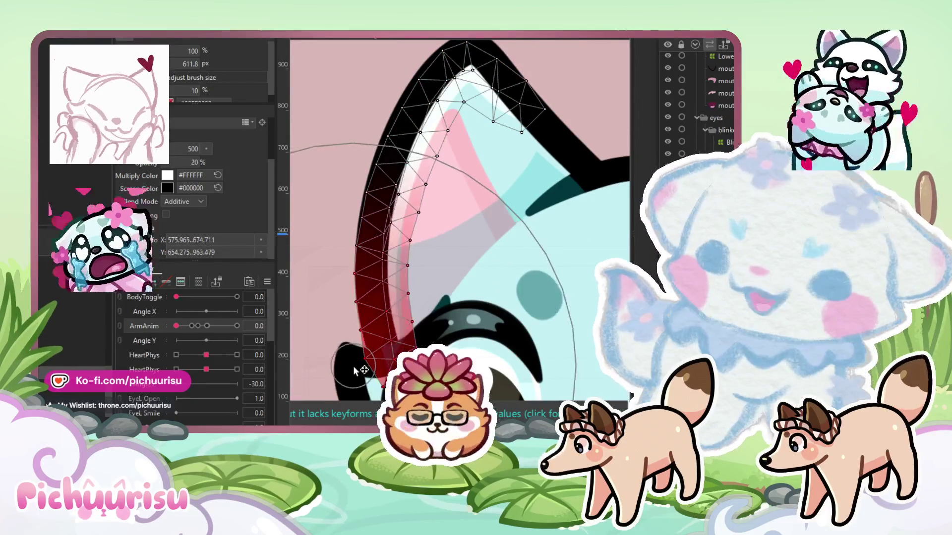
pyautogui.scroll(-4, 426, 214)
pyautogui.scroll(2, 489, 233)
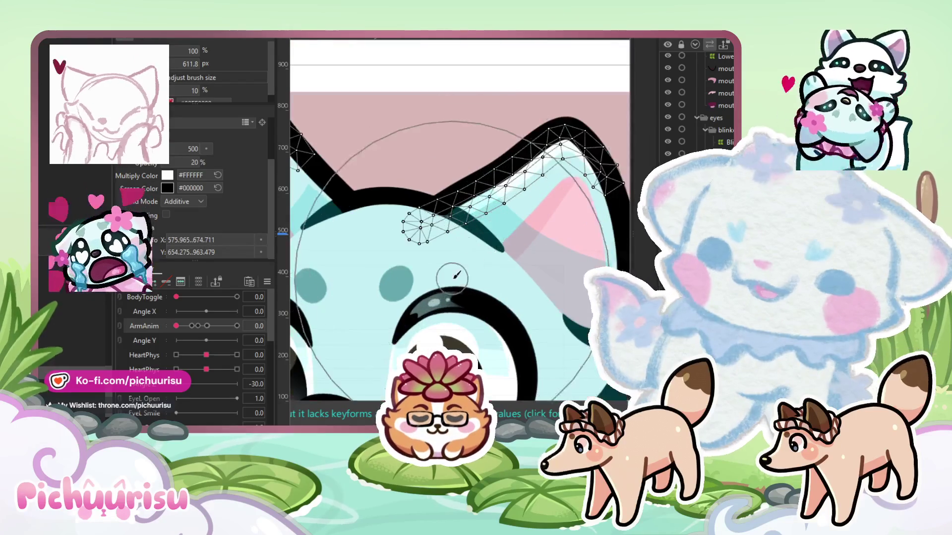
pyautogui.click(200, 326)
pyautogui.click(237, 326)
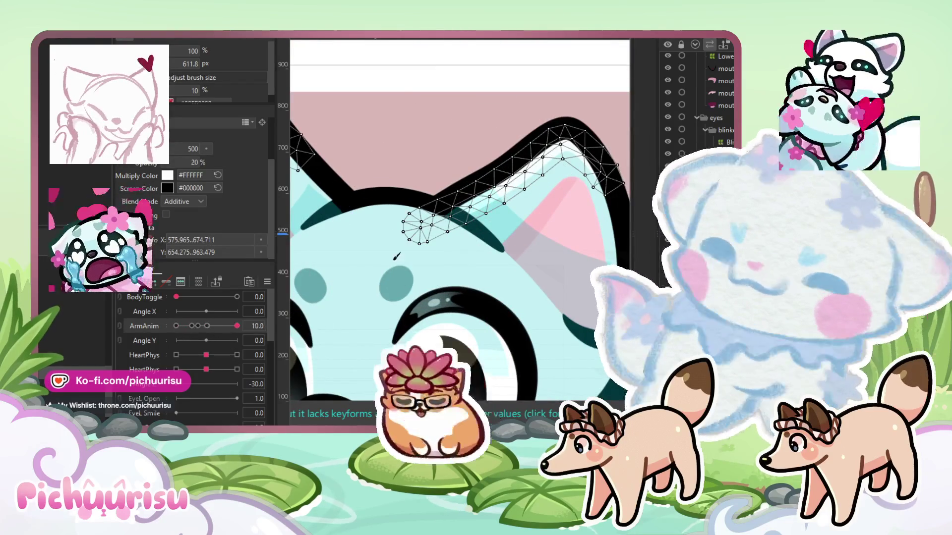
pyautogui.scroll(-3, 504, 53)
pyautogui.click(493, 66)
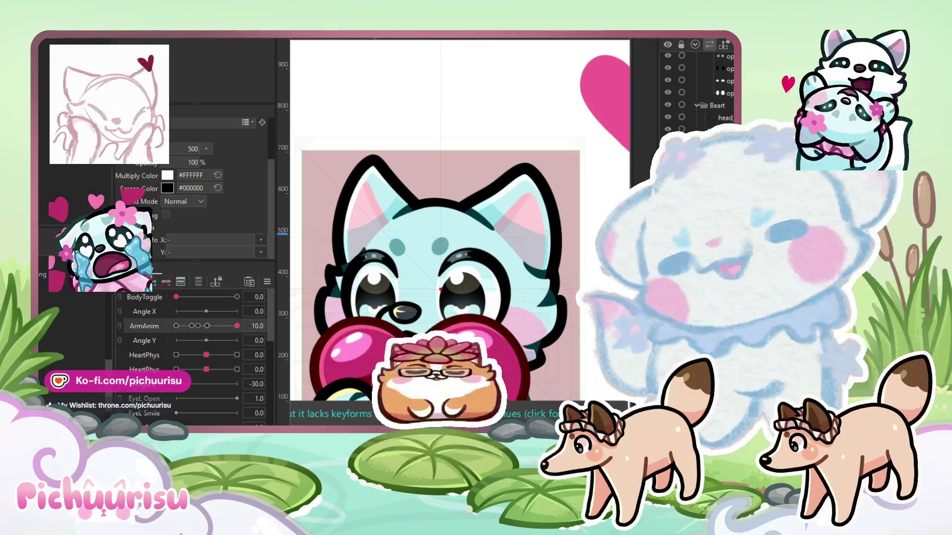
# Set the heart layer to Additive blending at 20% opacity
pyautogui.scroll(-2, 492, 291)
pyautogui.scroll(3, 555, 304)
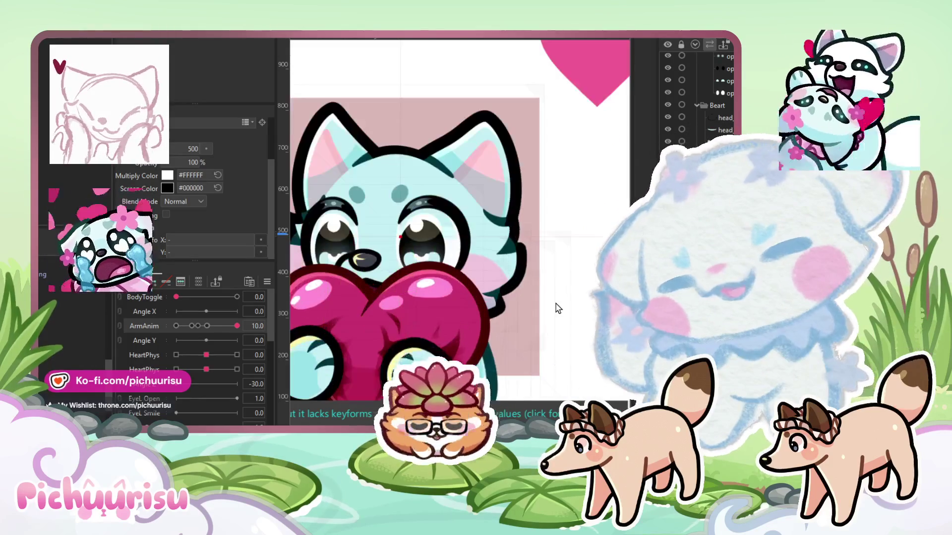
pyautogui.scroll(-5, 555, 304)
pyautogui.scroll(5, 466, 322)
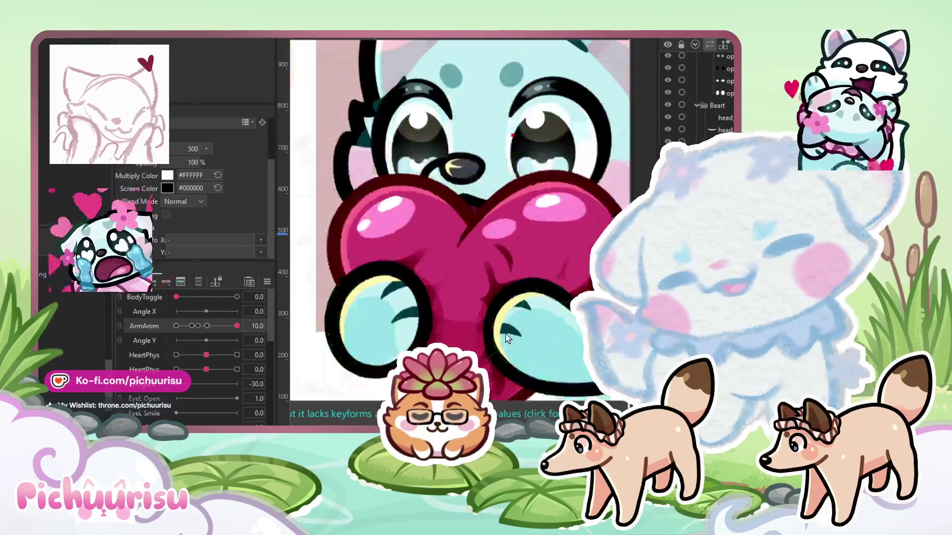
pyautogui.click(183, 201)
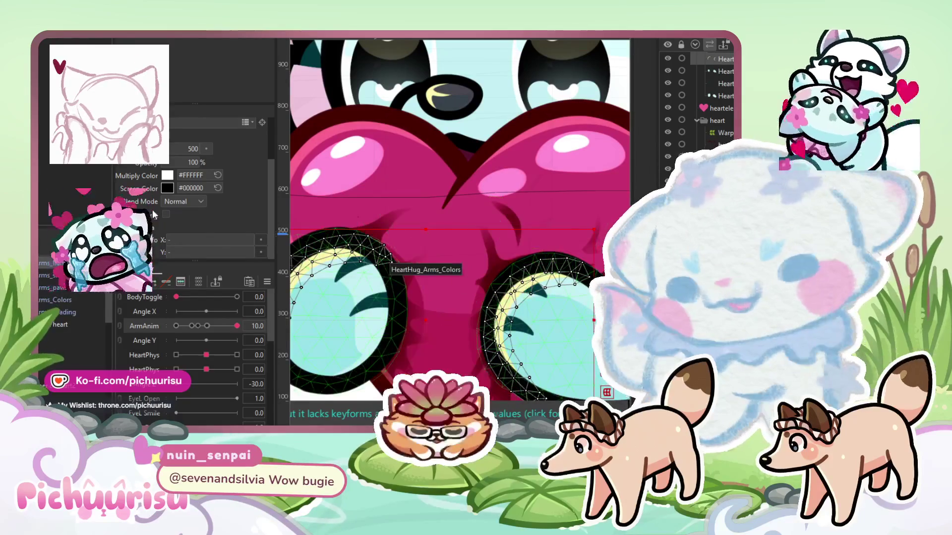
pyautogui.click(170, 211)
pyautogui.doubleClick(187, 162)
pyautogui.write('20')
pyautogui.press('Return')
# Select the head_line mesh
pyautogui.scroll(-5, 453, 252)
pyautogui.click(488, 209)
pyautogui.scroll(5, 436, 193)
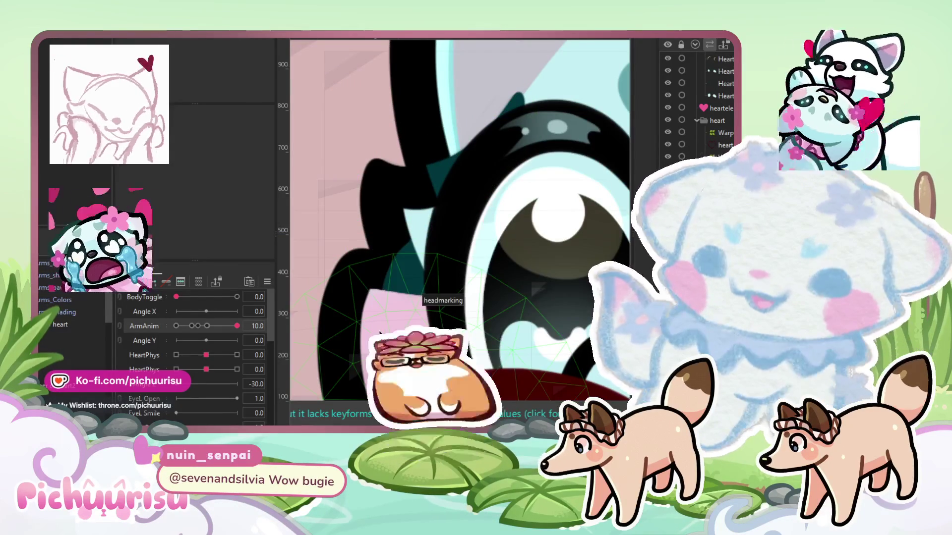
pyautogui.click(416, 225)
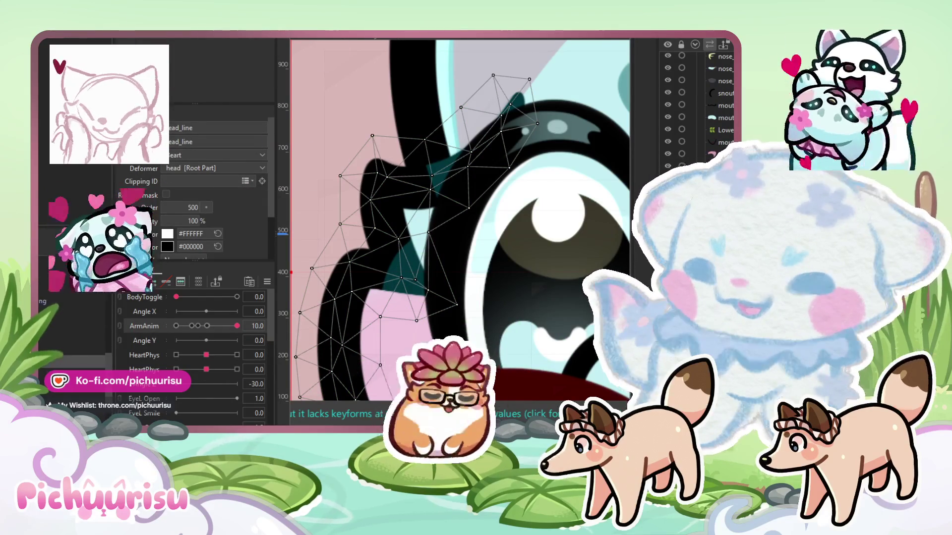
pyautogui.scroll(-6, 345, 261)
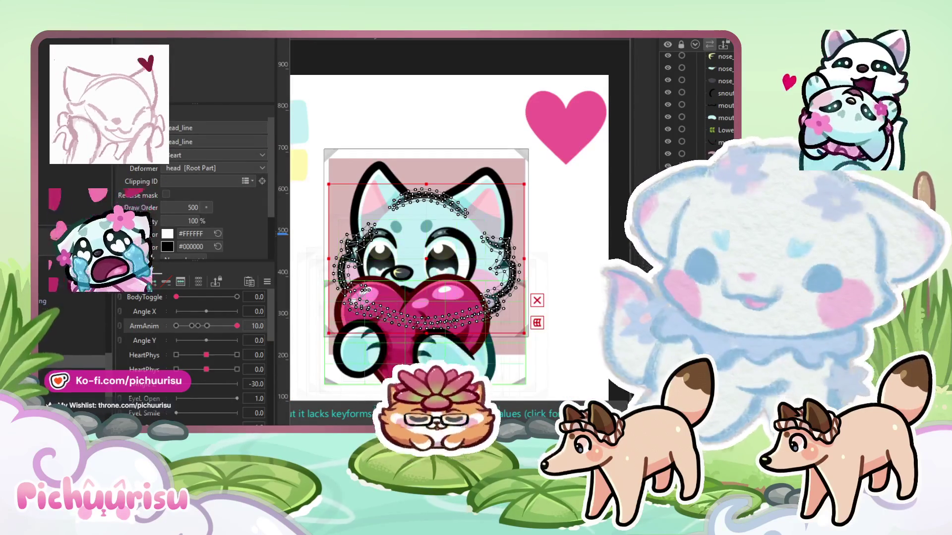
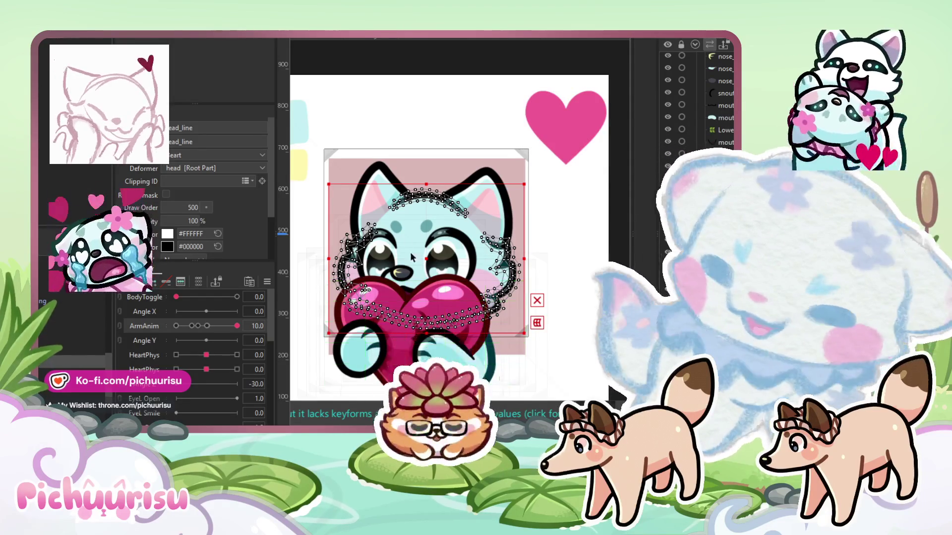
# Inspect the model by selecting various meshes, parts and deformers, ending on head_color
pyautogui.scroll(-2, 441, 306)
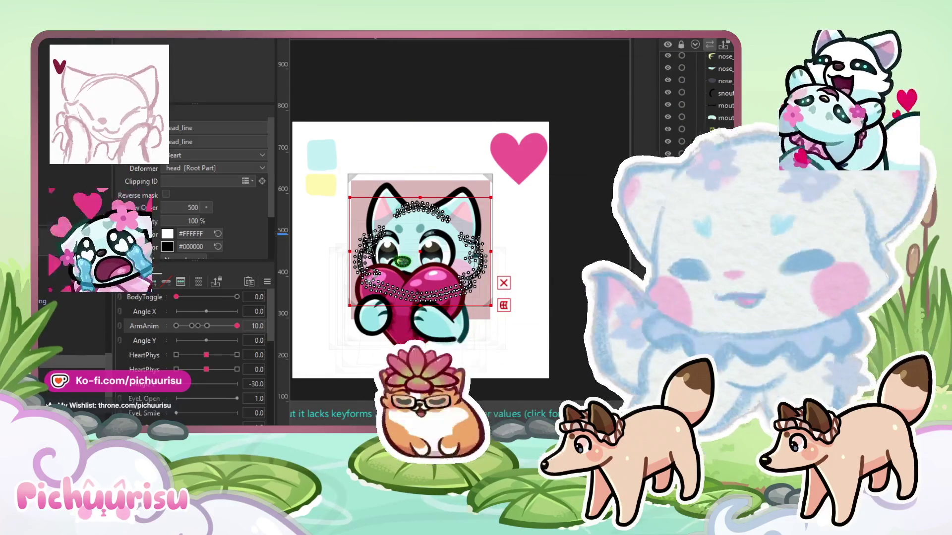
pyautogui.scroll(2, 515, 262)
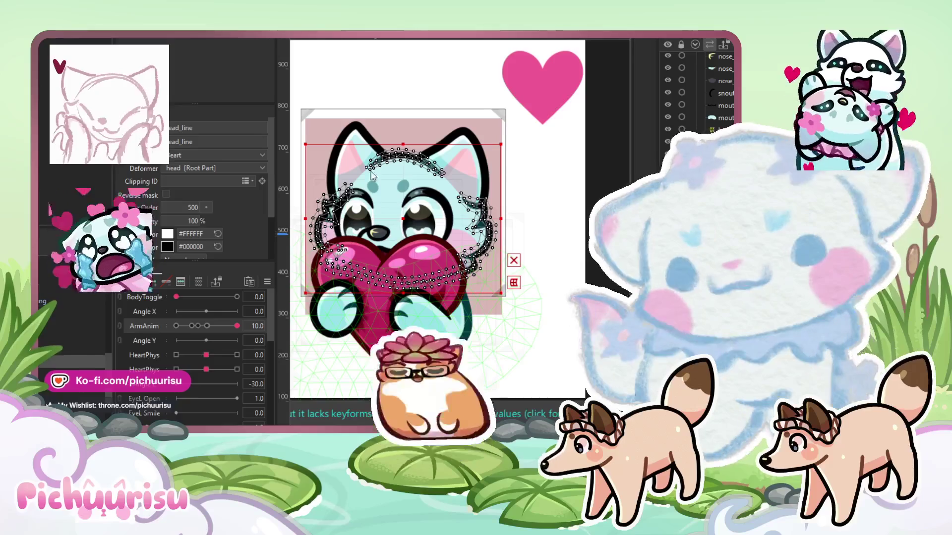
pyautogui.click(363, 390)
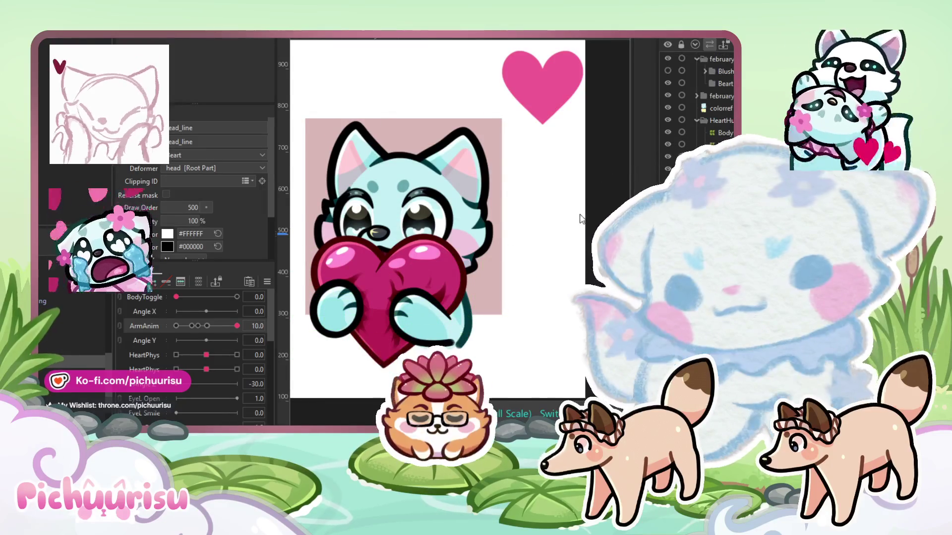
pyautogui.click(585, 214)
pyautogui.click(585, 218)
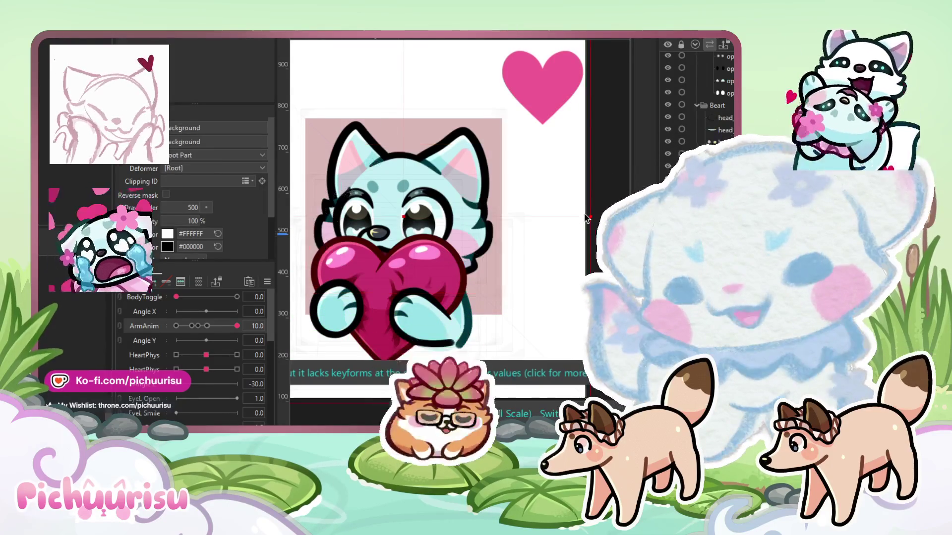
pyautogui.click(340, 315)
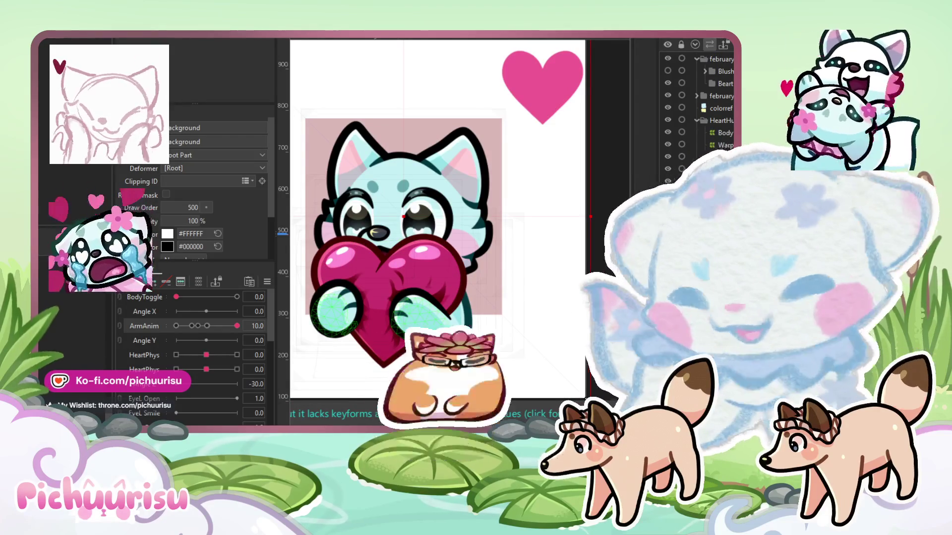
pyautogui.click(522, 345)
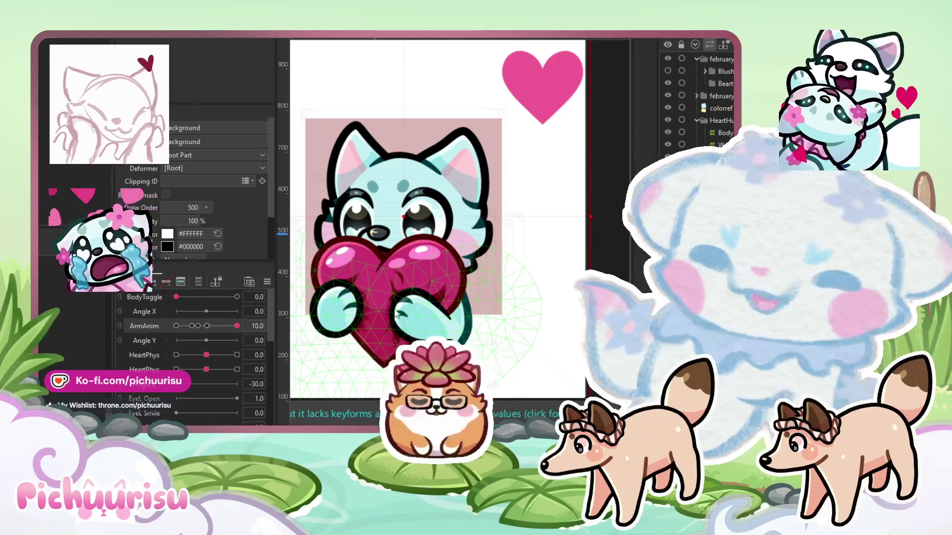
pyautogui.click(391, 116)
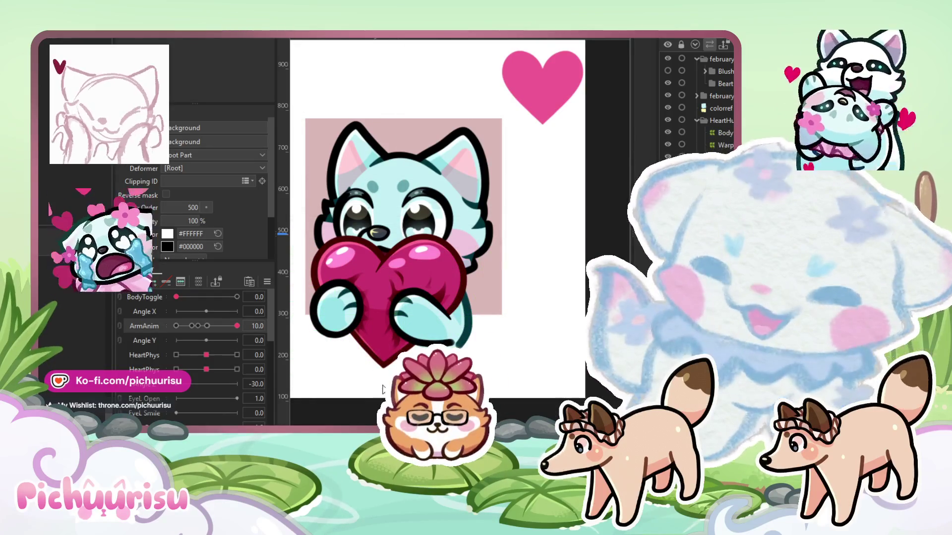
pyautogui.click(347, 157)
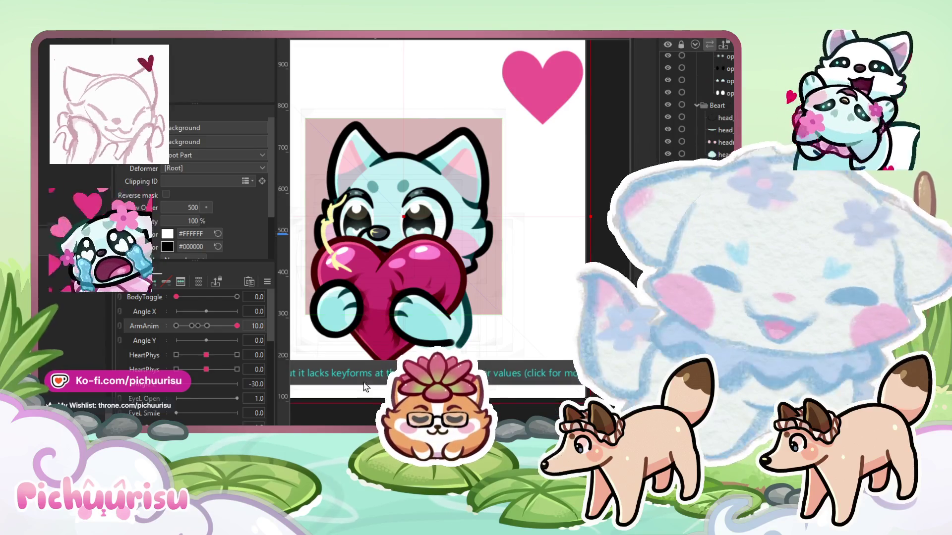
pyautogui.click(474, 166)
pyautogui.scroll(-5, 699, 109)
pyautogui.scroll(3, 699, 109)
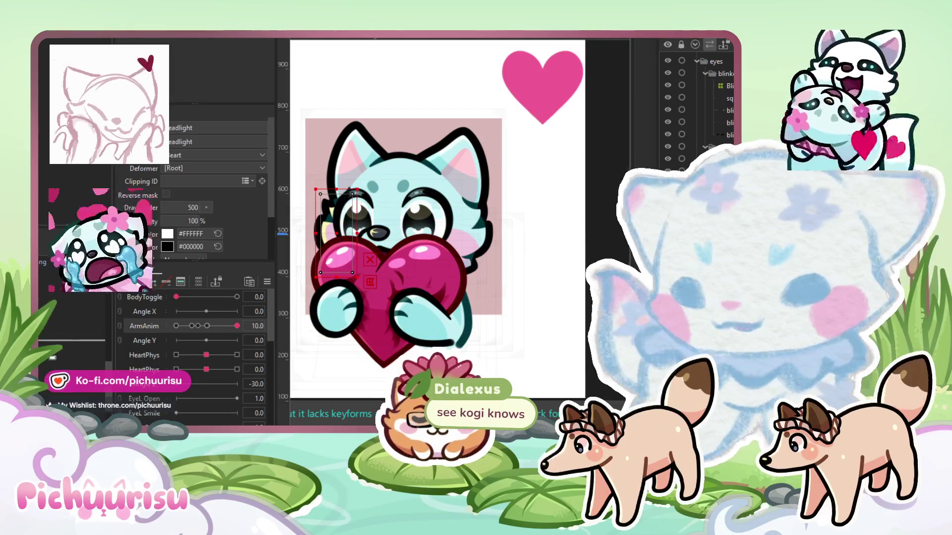
# Set the head highlight mesh's Blend Mode to Additive
pyautogui.click(64, 336)
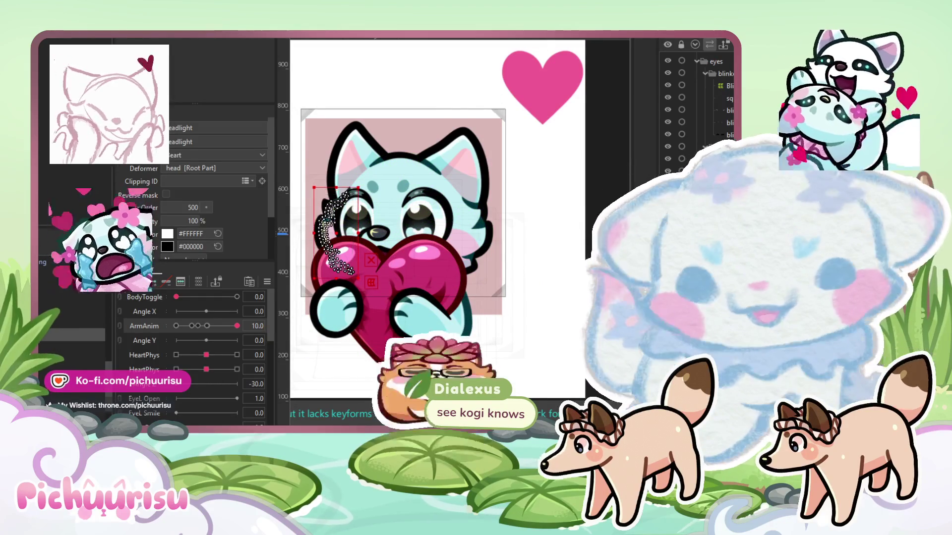
pyautogui.scroll(-2, 167, 207)
pyautogui.click(174, 203)
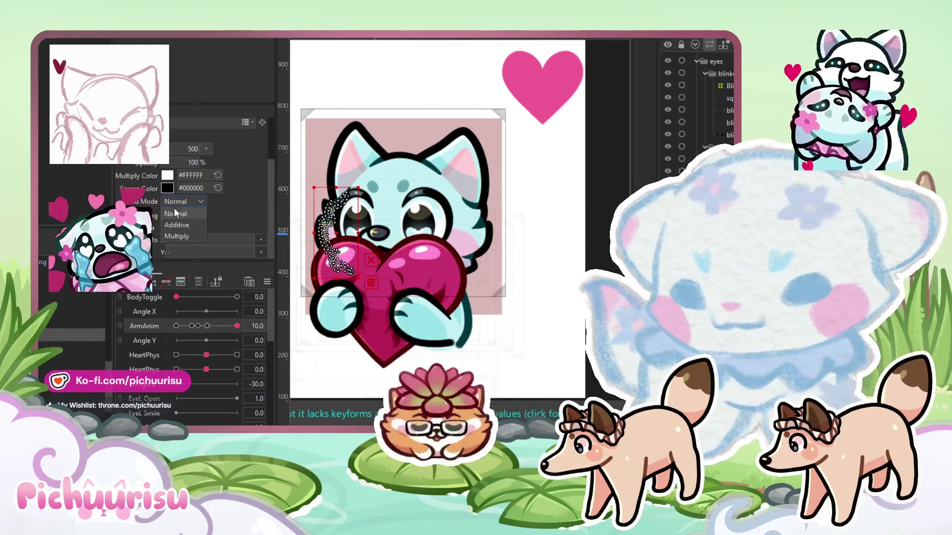
pyautogui.click(176, 223)
pyautogui.doubleClick(192, 162)
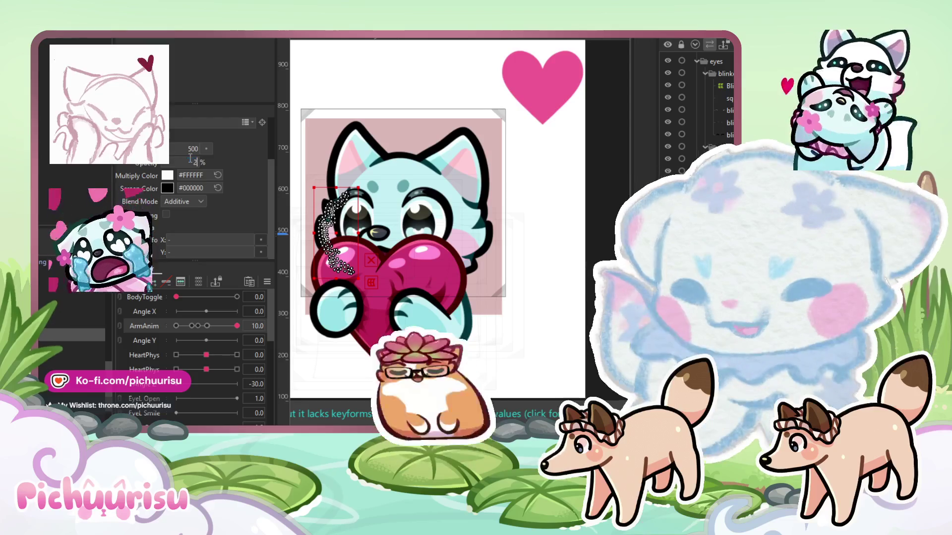
# Preview ArmAnim from its 0 pose to the full hug pose
pyautogui.click(544, 270)
pyautogui.moveTo(572, 229); pyautogui.dragTo(580, 238)
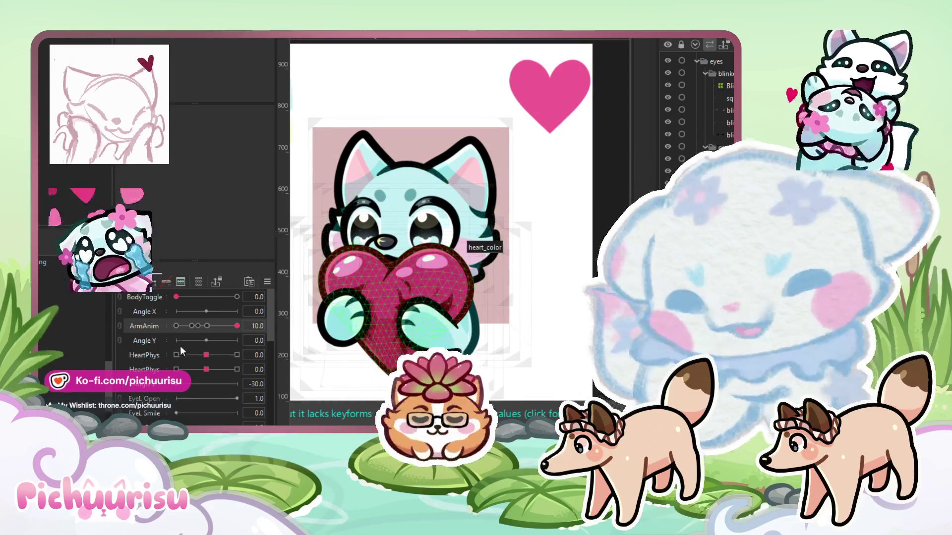
pyautogui.moveTo(237, 326)
pyautogui.mouseDown()
pyautogui.moveTo(175, 324)
pyautogui.moveTo(283, 336)
pyautogui.mouseUp()
pyautogui.moveTo(104, 316)
pyautogui.mouseDown()
pyautogui.moveTo(251, 325)
pyautogui.moveTo(176, 326)
pyautogui.mouseUp()
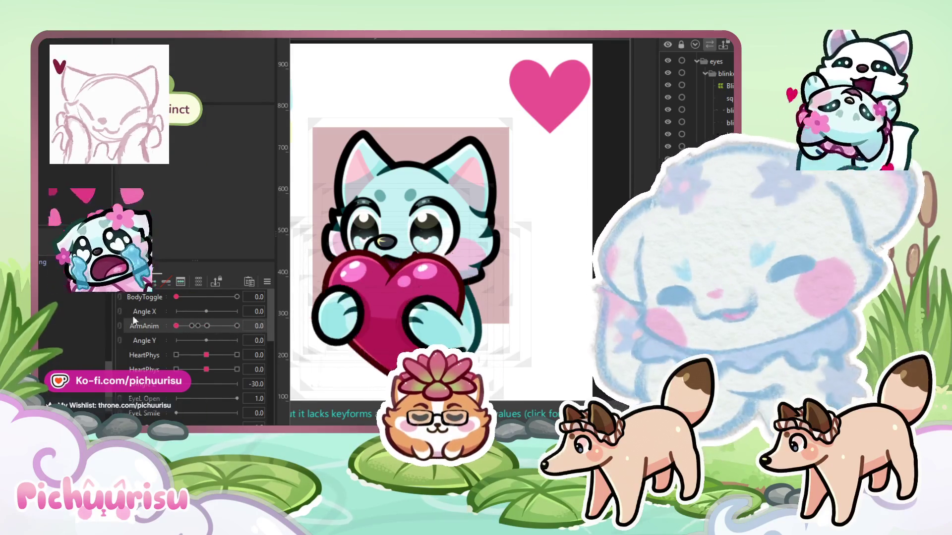
pyautogui.click(347, 268)
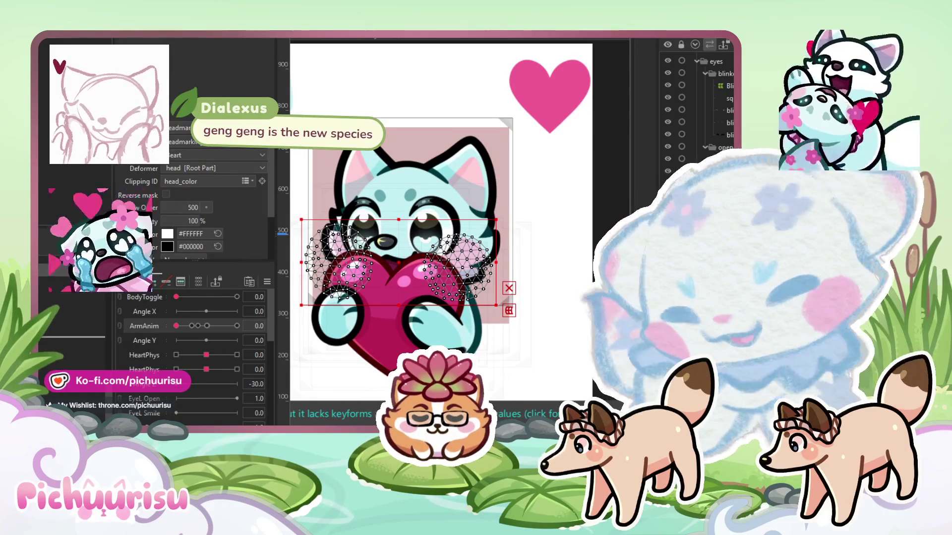
pyautogui.click(395, 267)
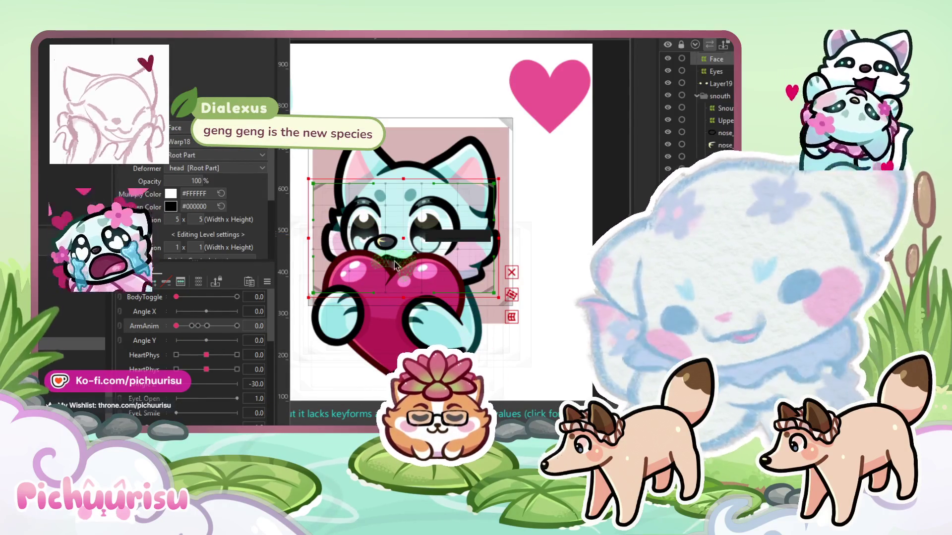
pyautogui.moveTo(408, 237); pyautogui.dragTo(410, 227)
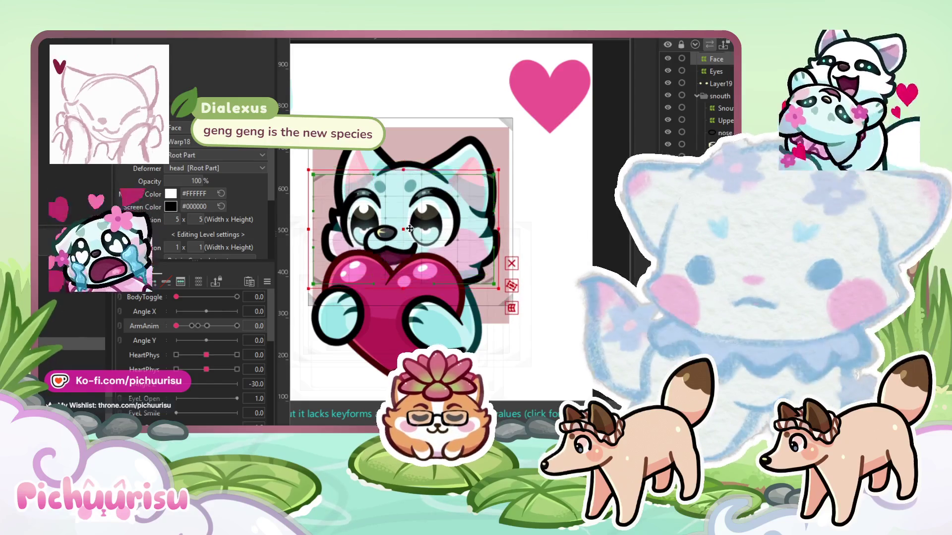
pyautogui.hotkey('ctrl', 'z')
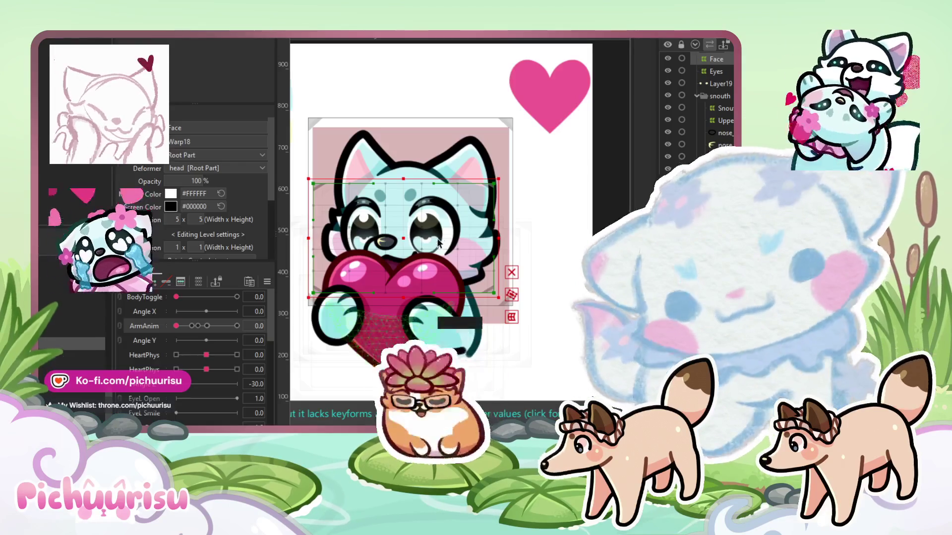
pyautogui.scroll(3, 440, 239)
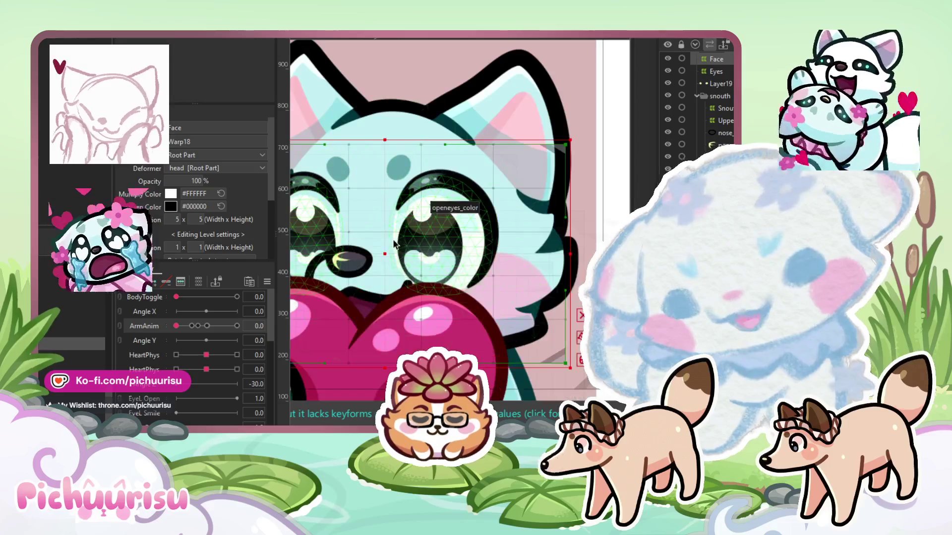
pyautogui.moveTo(381, 254); pyautogui.dragTo(476, 192)
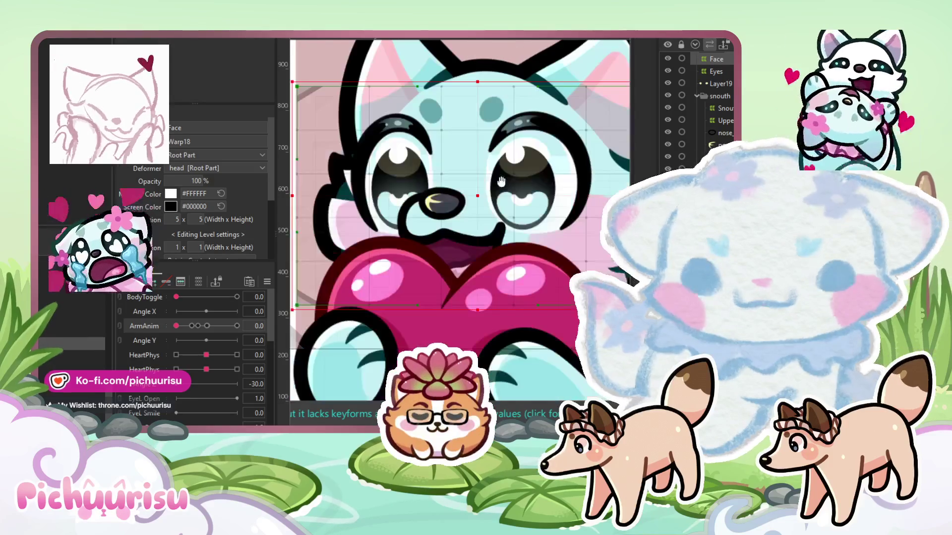
pyautogui.scroll(-3, 476, 192)
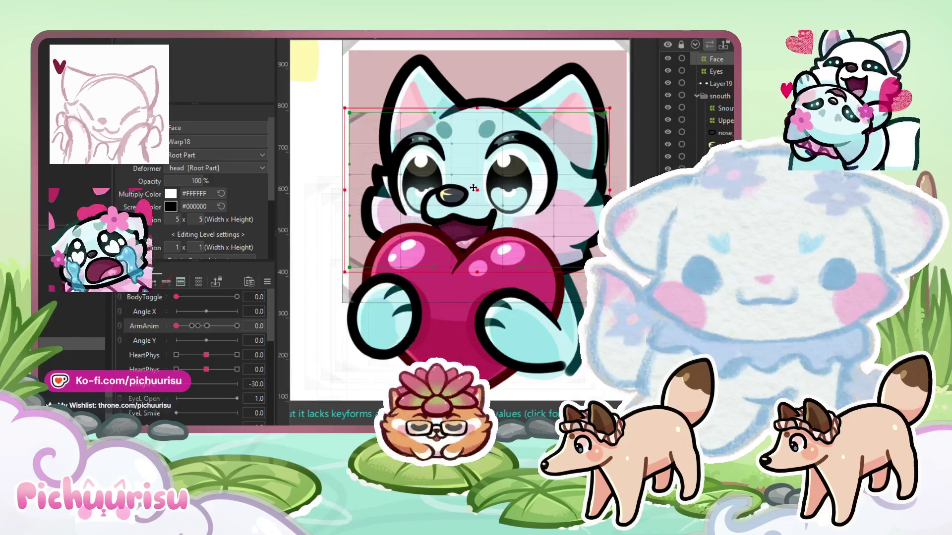
pyautogui.moveTo(470, 210)
pyautogui.mouseDown()
pyautogui.moveTo(444, 163)
pyautogui.moveTo(471, 213)
pyautogui.moveTo(438, 213)
pyautogui.mouseUp()
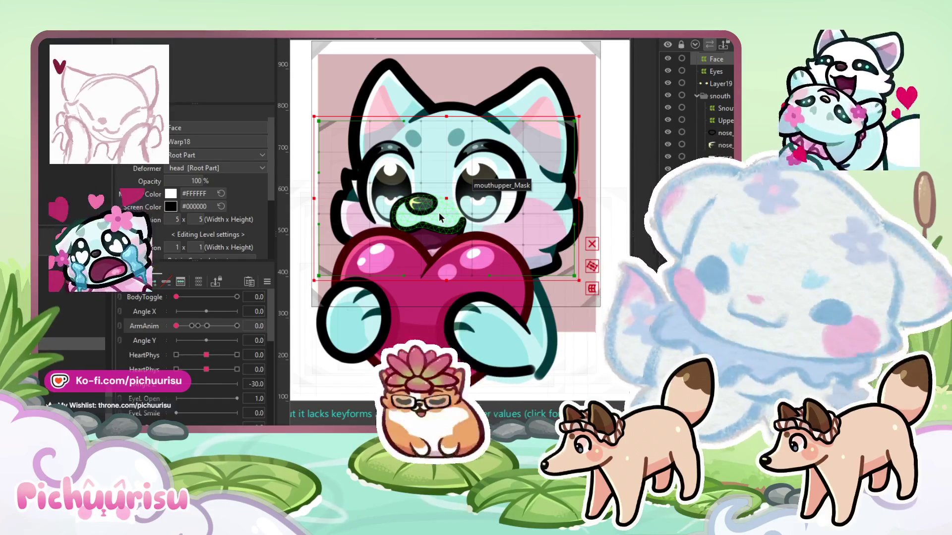
pyautogui.scroll(-2, 176, 191)
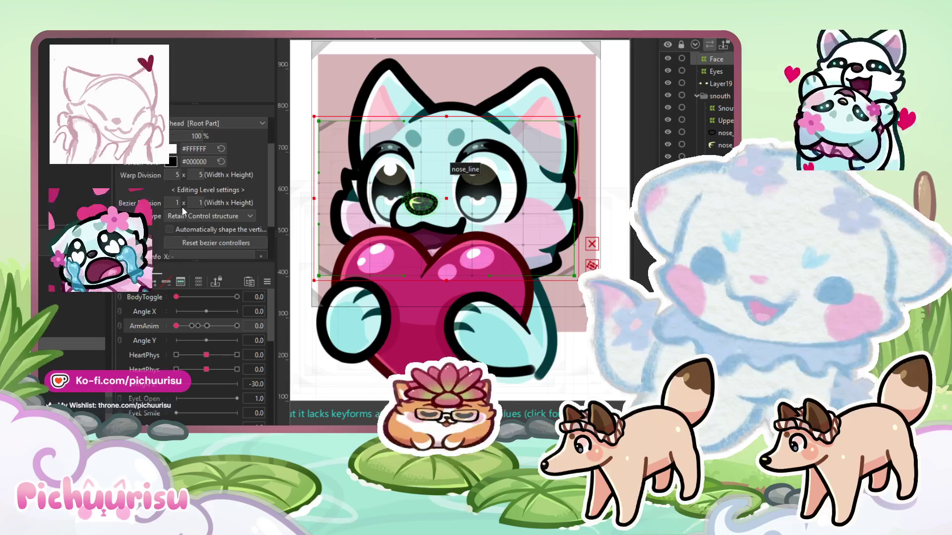
# Give the Face warp 10 x 10 Warp Division and 3 x 3 Bezier Division, then take the Deform Brush
pyautogui.write('10')
pyautogui.click(197, 175)
pyautogui.write('10')
pyautogui.press('Return')
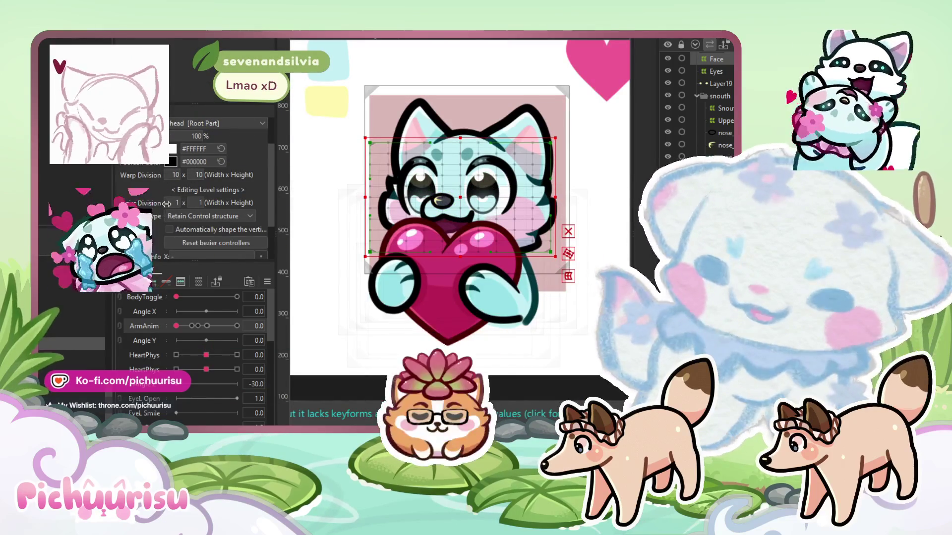
pyautogui.write('3')
pyautogui.press('Return')
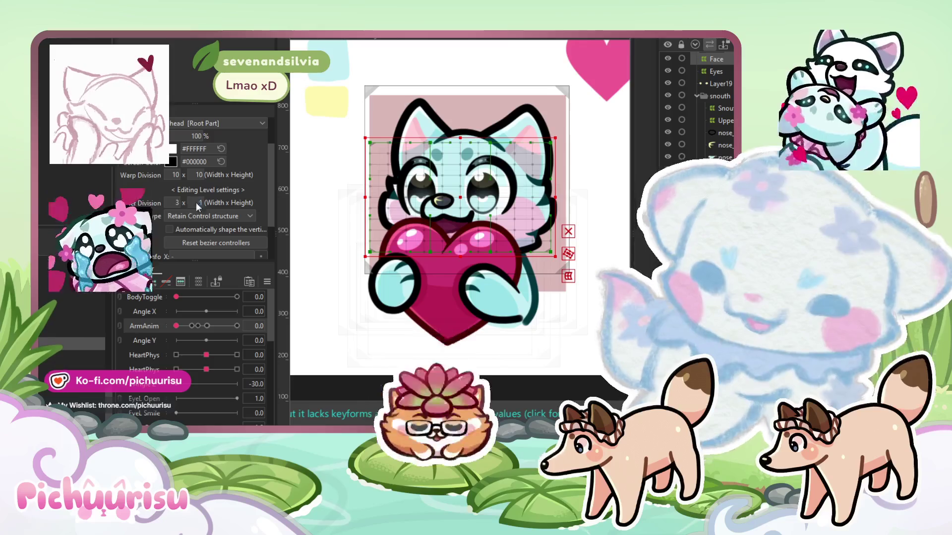
pyautogui.write('3')
pyautogui.press('Return')
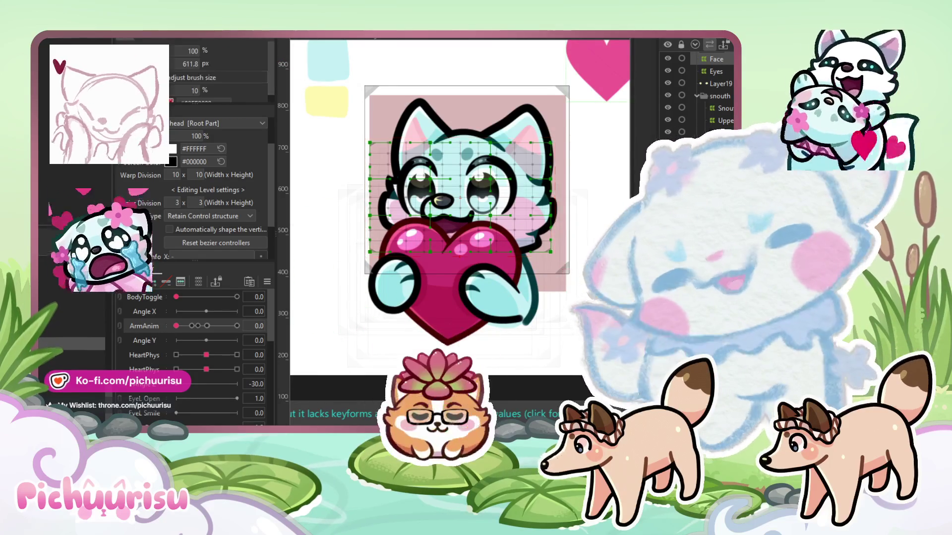
pyautogui.press('b')
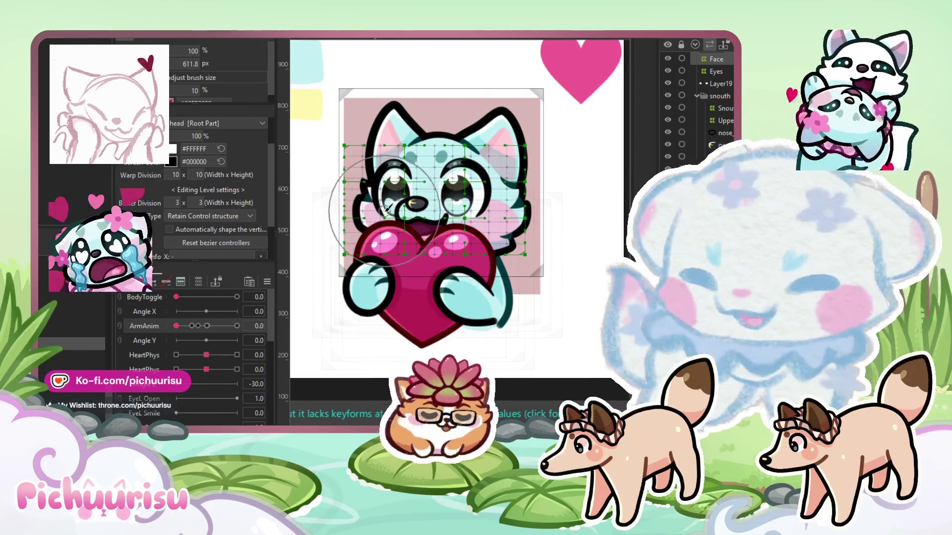
# Enlarge the brush, move ArmAnim below Angle Y, and link Angle X/Y at the Y 30 keyform
pyautogui.moveTo(559, 207); pyautogui.dragTo(332, 294)
pyautogui.click(143, 325)
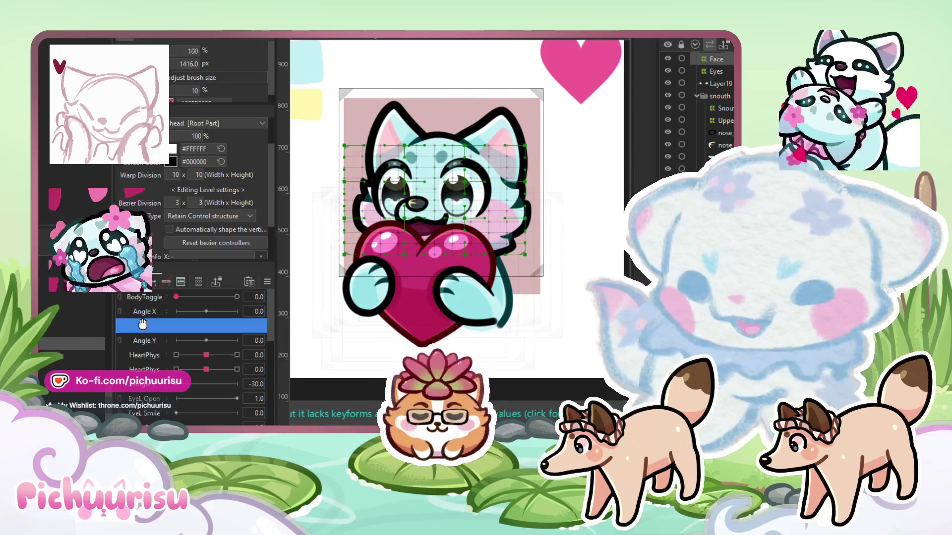
pyautogui.moveTo(141, 321); pyautogui.dragTo(143, 345)
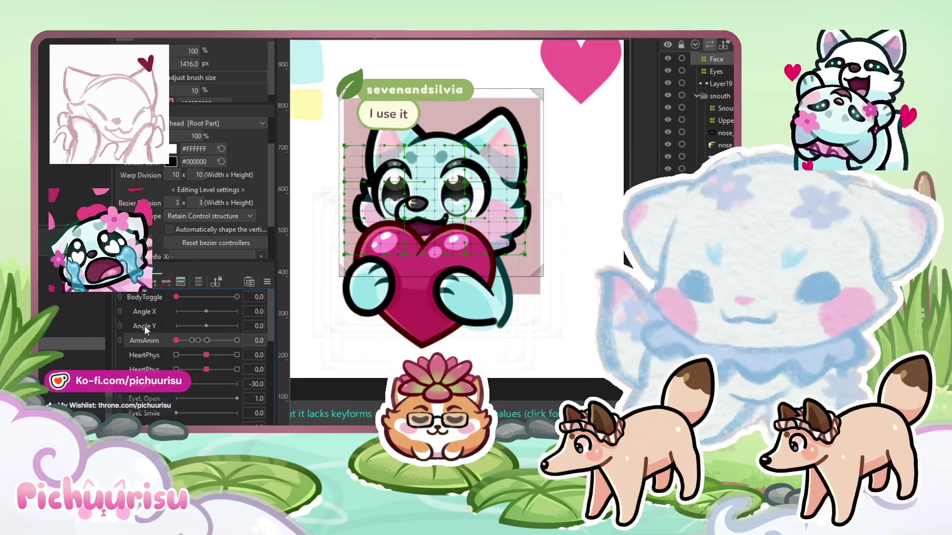
pyautogui.click(154, 282)
pyautogui.moveTo(207, 330); pyautogui.dragTo(206, 310)
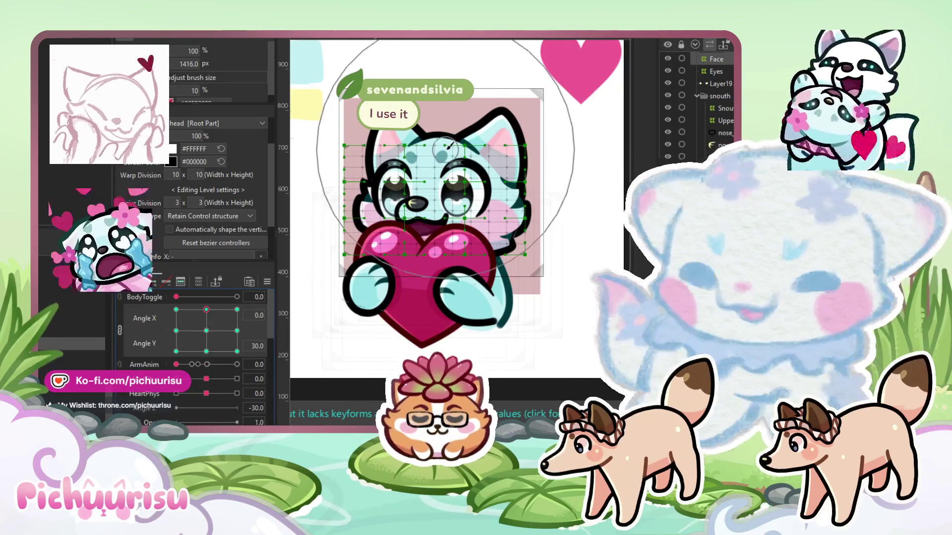
# Shift the face warp upward for the Angle Y 30 pose and preview near neutral
pyautogui.scroll(2, 445, 150)
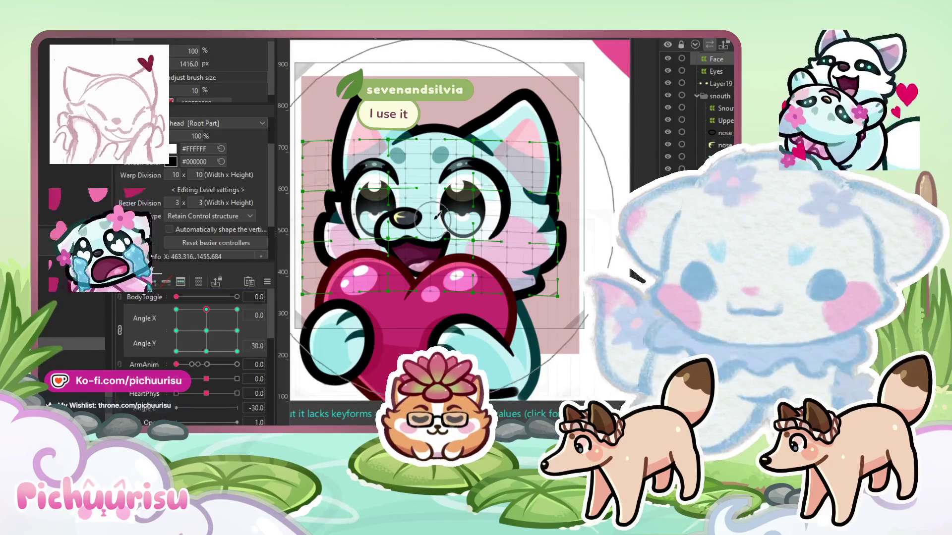
pyautogui.moveTo(430, 219); pyautogui.dragTo(430, 215)
pyautogui.press('b')
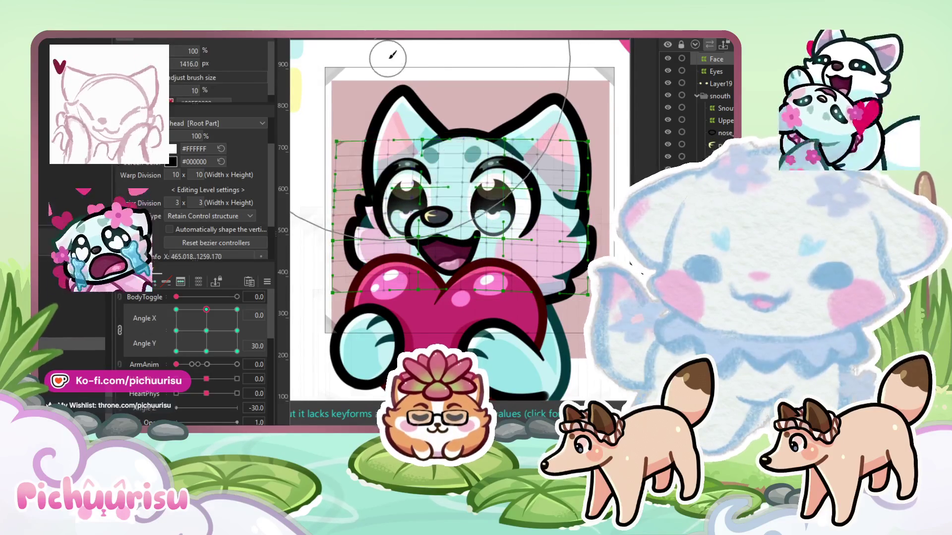
pyautogui.moveTo(391, 56); pyautogui.dragTo(392, 77)
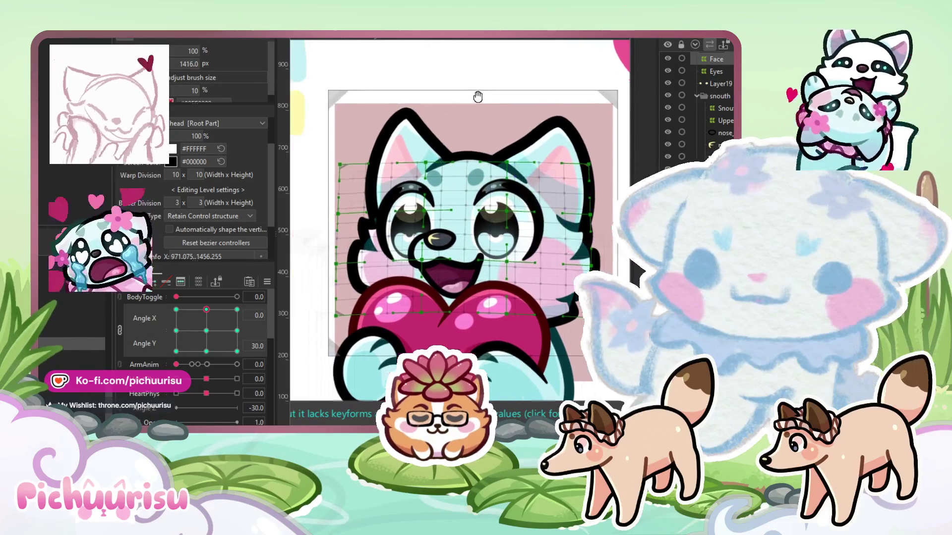
pyautogui.scroll(-2, 394, 79)
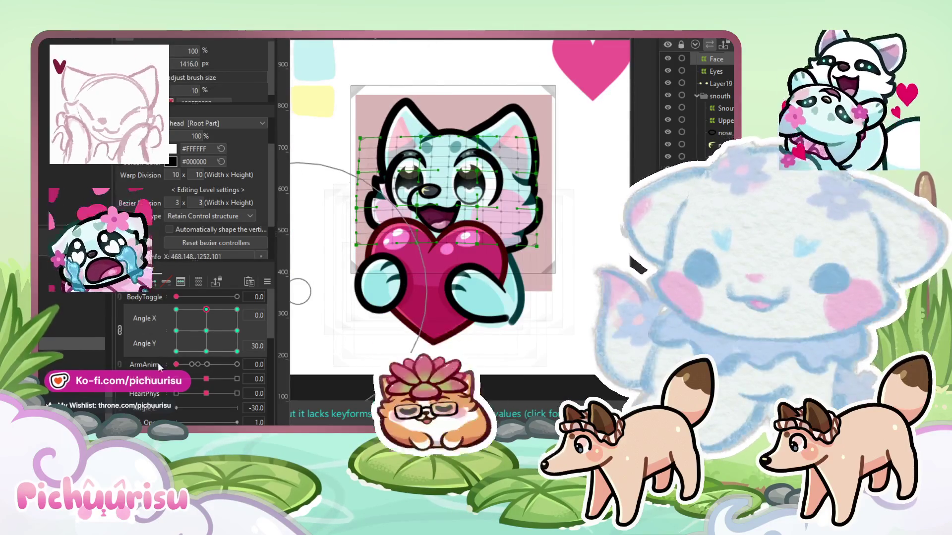
pyautogui.moveTo(215, 320); pyautogui.dragTo(211, 337)
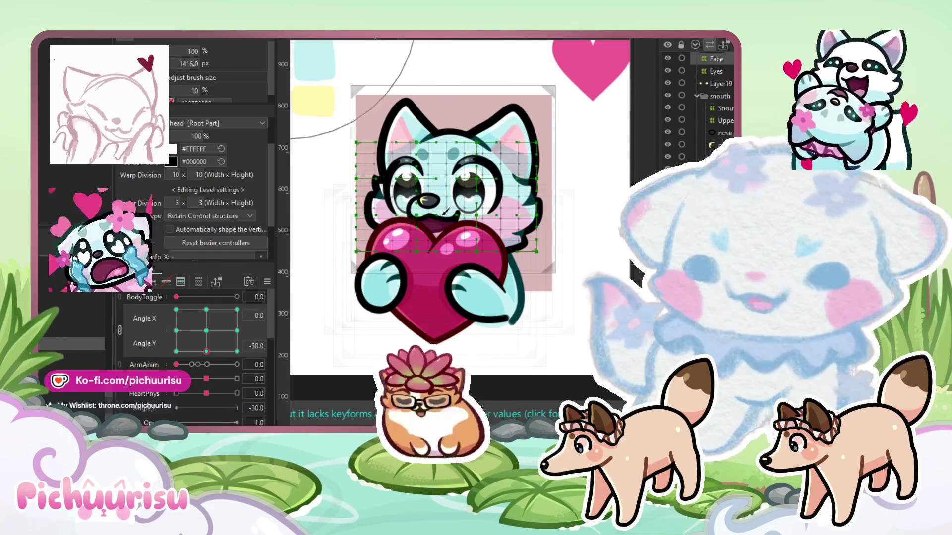
pyautogui.scroll(4, 455, 194)
pyautogui.scroll(-3, 450, 160)
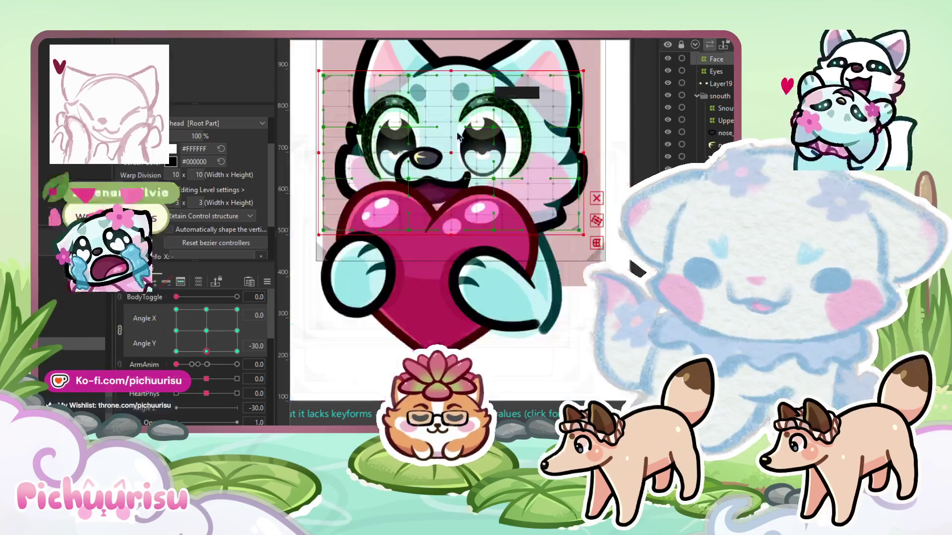
# Shift the face warp left for the Angle X -30 keyform
pyautogui.click(451, 160)
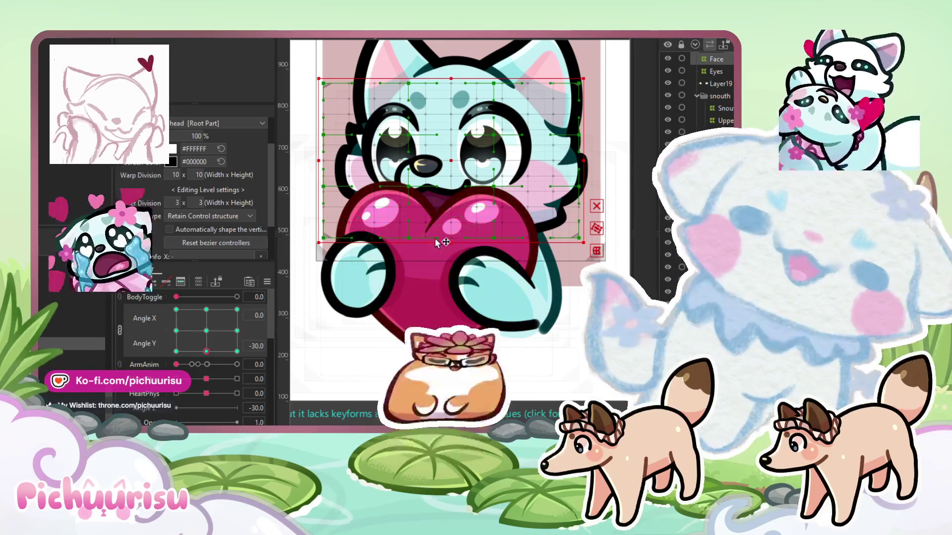
pyautogui.click(176, 331)
pyautogui.moveTo(448, 155); pyautogui.dragTo(441, 156)
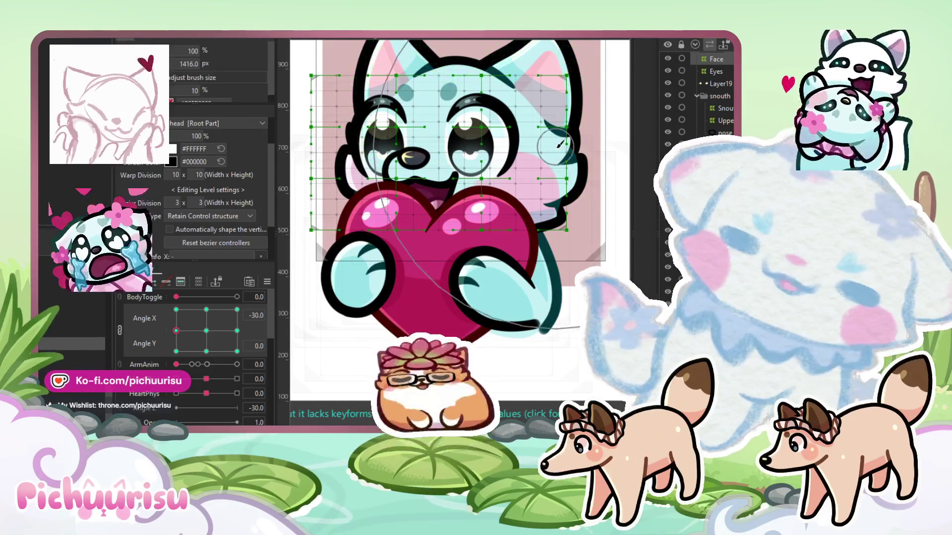
pyautogui.press('b')
pyautogui.hscroll(-3, 544, 146)
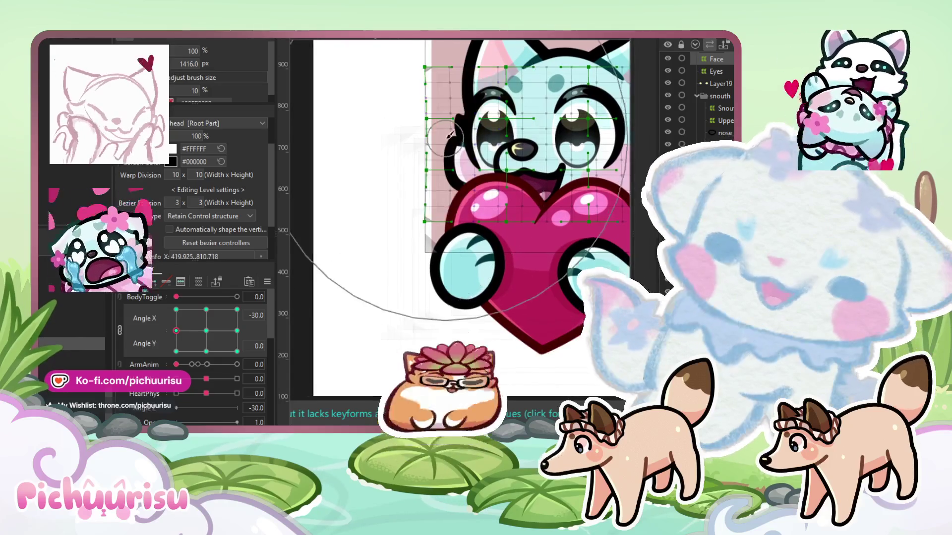
# Nudge the face warp right for Angle X 30 and preview the head turning
pyautogui.click(468, 148)
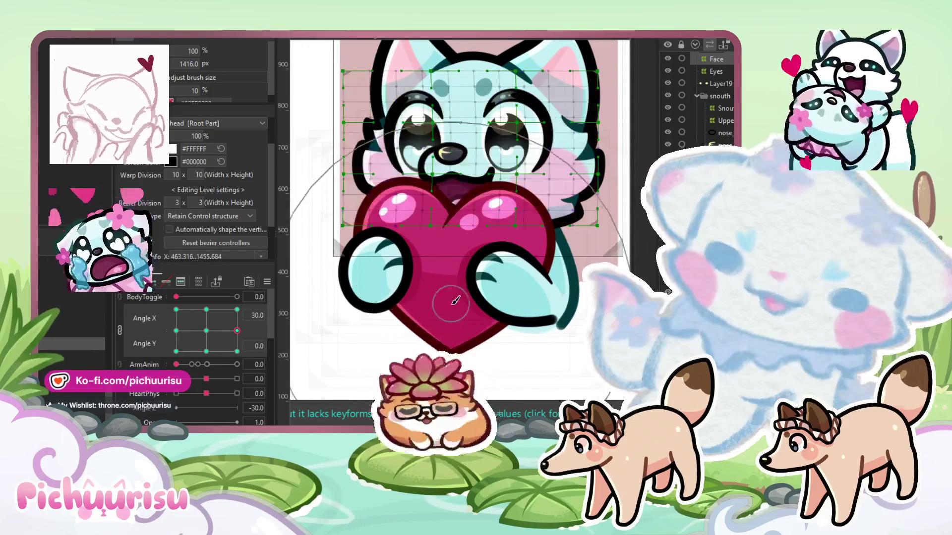
pyautogui.scroll(3, 470, 172)
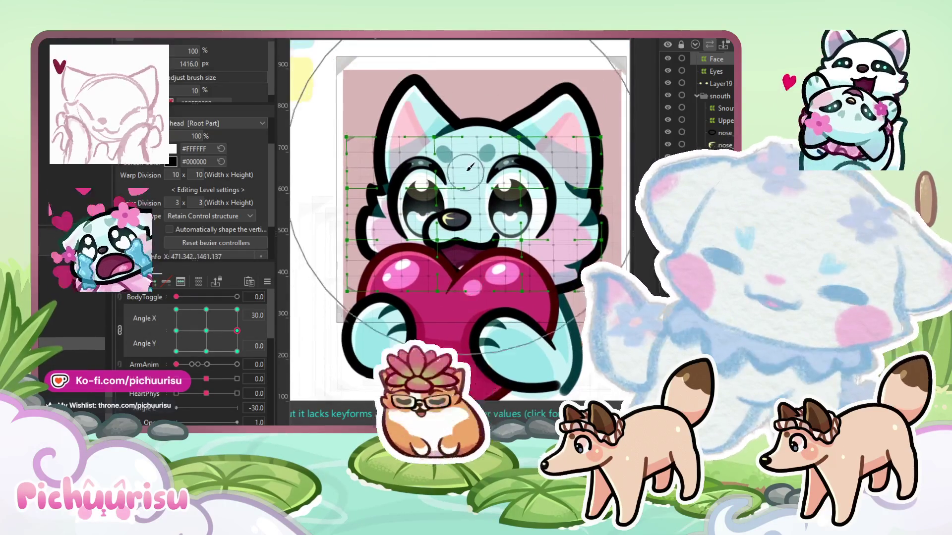
pyautogui.moveTo(443, 231); pyautogui.dragTo(446, 230)
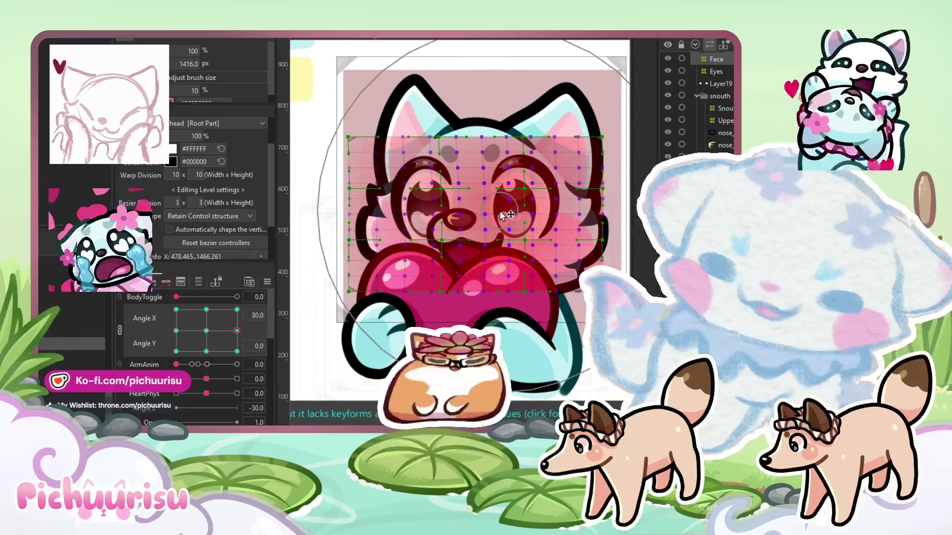
pyautogui.scroll(2, 506, 214)
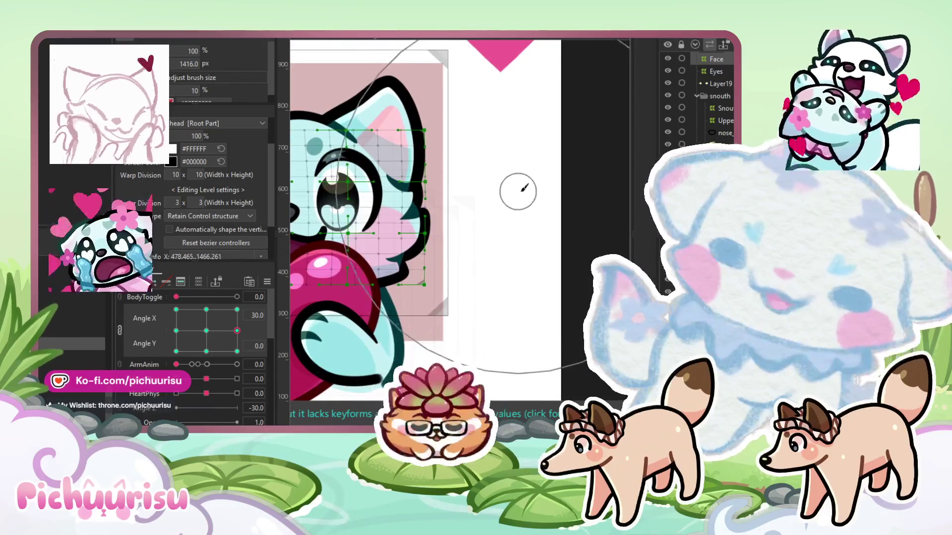
pyautogui.scroll(-3, 498, 195)
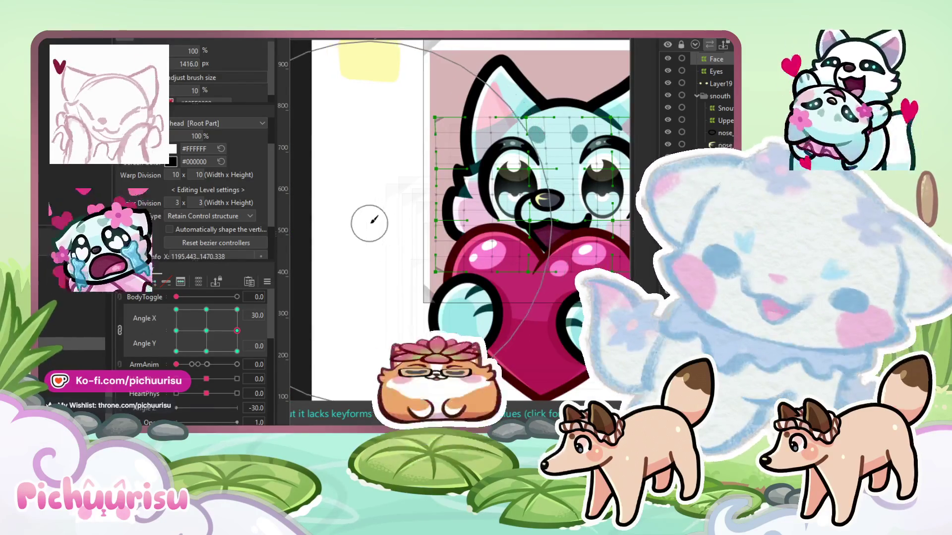
pyautogui.moveTo(192, 353)
pyautogui.mouseDown()
pyautogui.moveTo(201, 342)
pyautogui.moveTo(210, 347)
pyautogui.moveTo(218, 375)
pyautogui.moveTo(206, 330)
pyautogui.mouseUp()
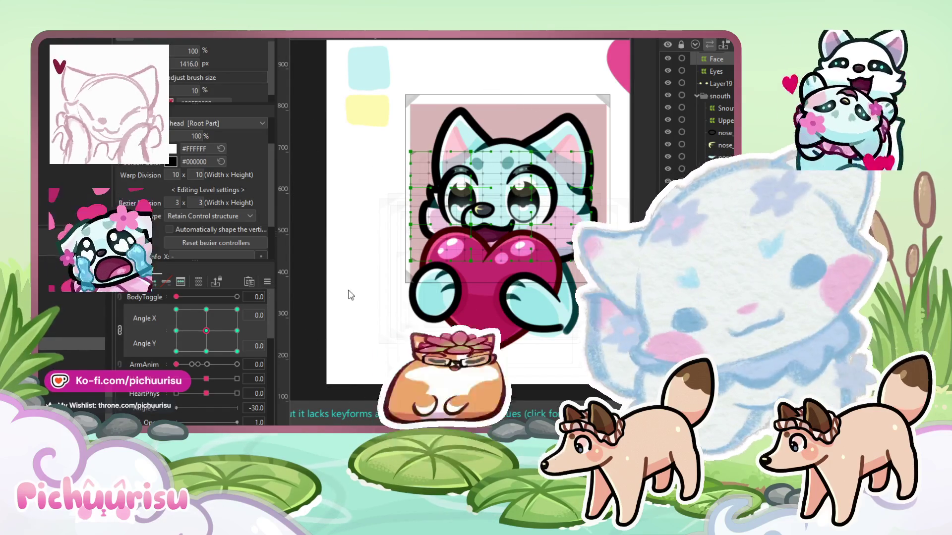
# Raise all face warp points slightly for the downward Angle Y -30 keyform
pyautogui.click(206, 351)
pyautogui.scroll(2, 476, 236)
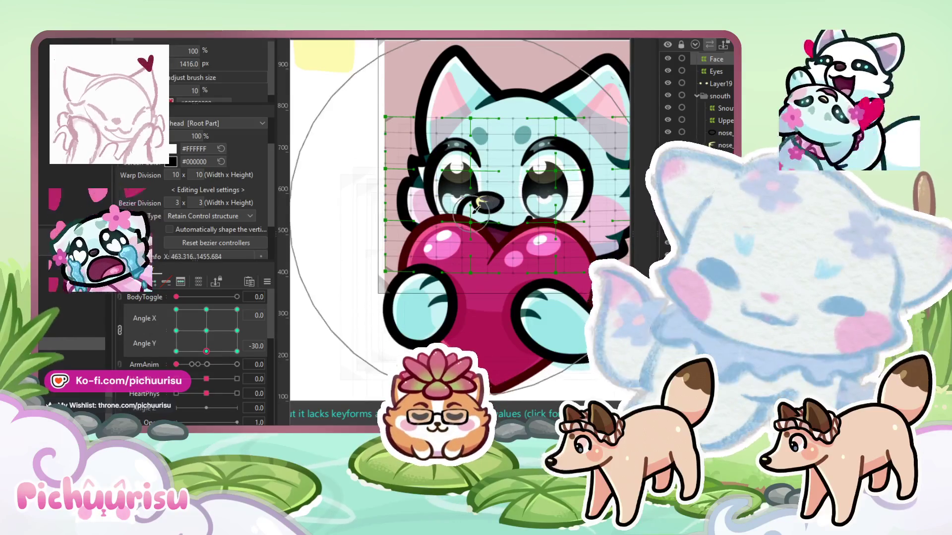
pyautogui.hscroll(3, 545, 184)
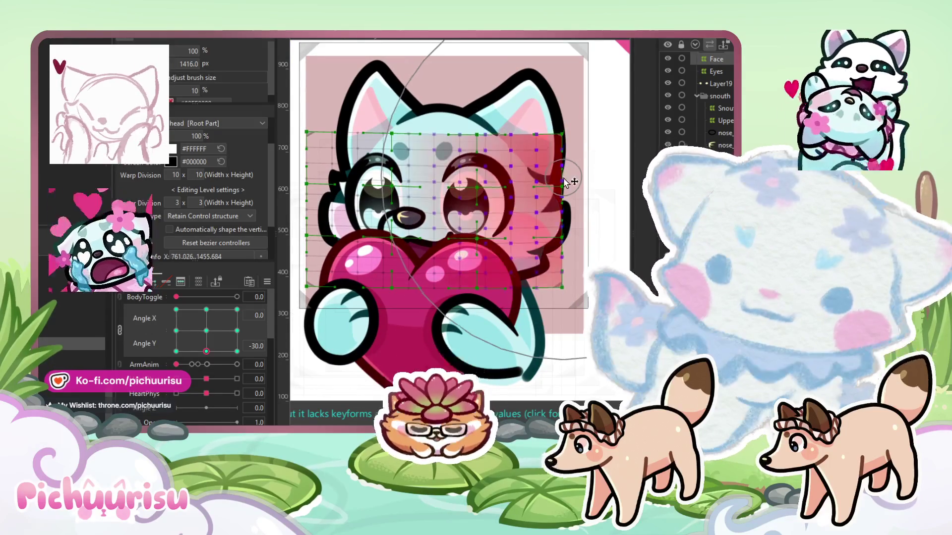
pyautogui.hscroll(-3, 342, 199)
pyautogui.hotkey('ctrl', 'a')
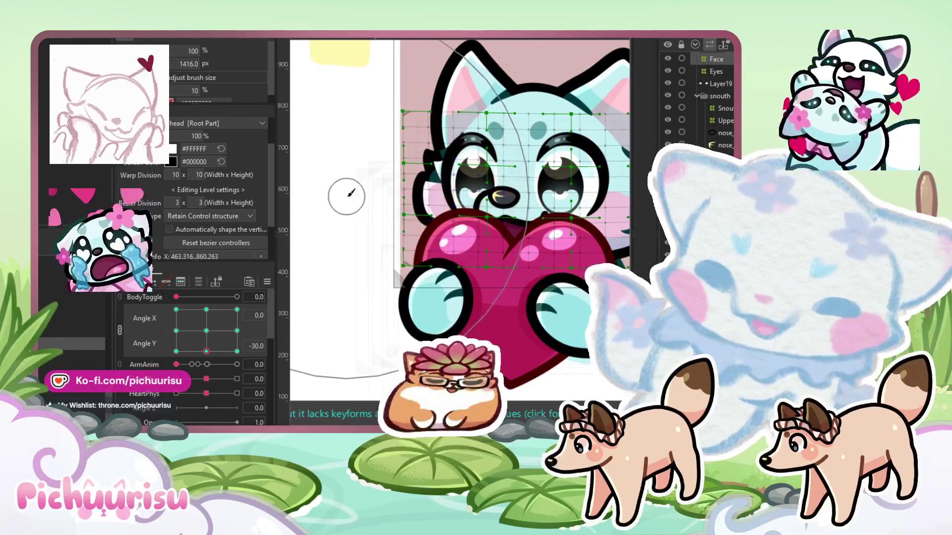
pyautogui.moveTo(520, 233); pyautogui.dragTo(520, 231)
# Test the head turning on the 2D pad, then unlink Angle X and Angle Y
pyautogui.moveTo(207, 352)
pyautogui.mouseDown()
pyautogui.moveTo(217, 352)
pyautogui.moveTo(206, 331)
pyautogui.mouseUp()
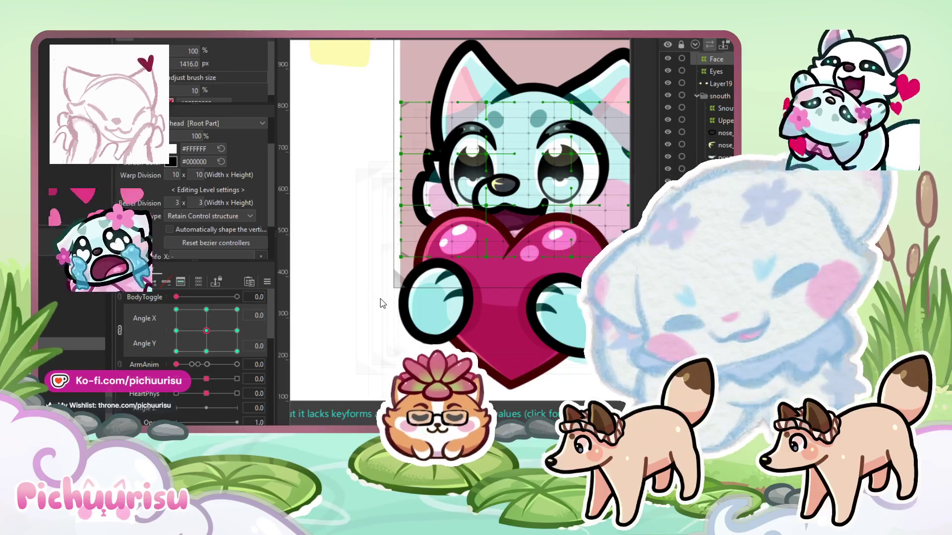
pyautogui.scroll(-5, 361, 315)
pyautogui.moveTo(206, 331)
pyautogui.mouseDown()
pyautogui.moveTo(165, 321)
pyautogui.moveTo(245, 337)
pyautogui.moveTo(227, 340)
pyautogui.mouseUp()
pyautogui.click(119, 329)
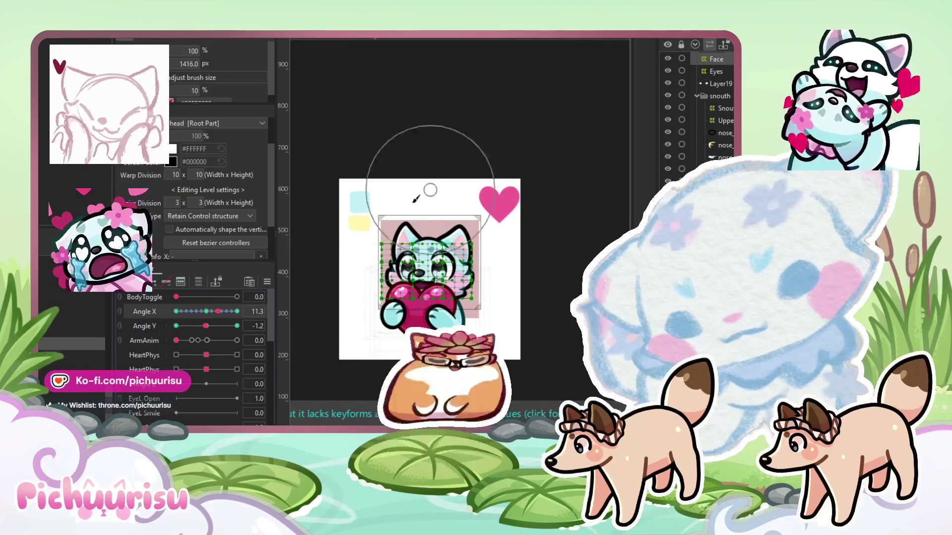
# Add Angle Y keyforms matching Angle X, relink them as 2D, and reset both to 0
pyautogui.click(144, 326)
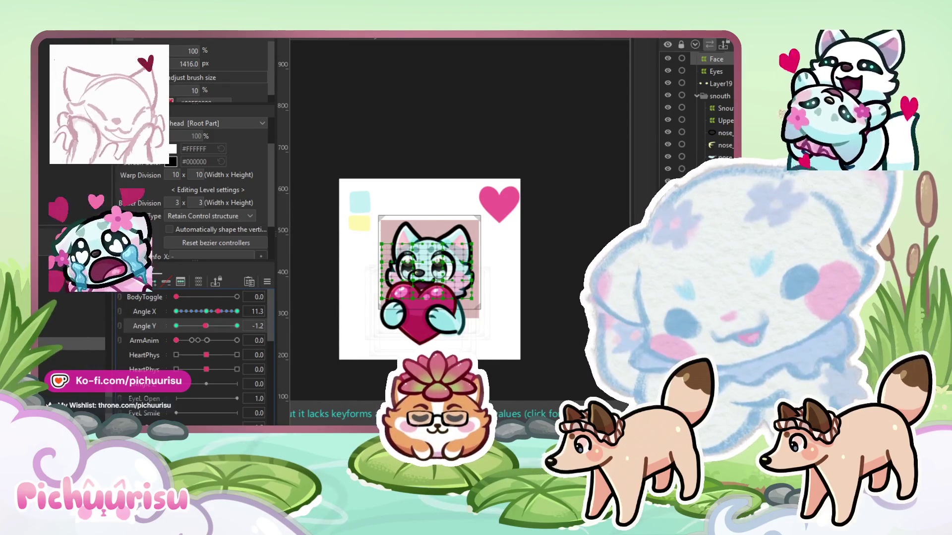
pyautogui.click(249, 282)
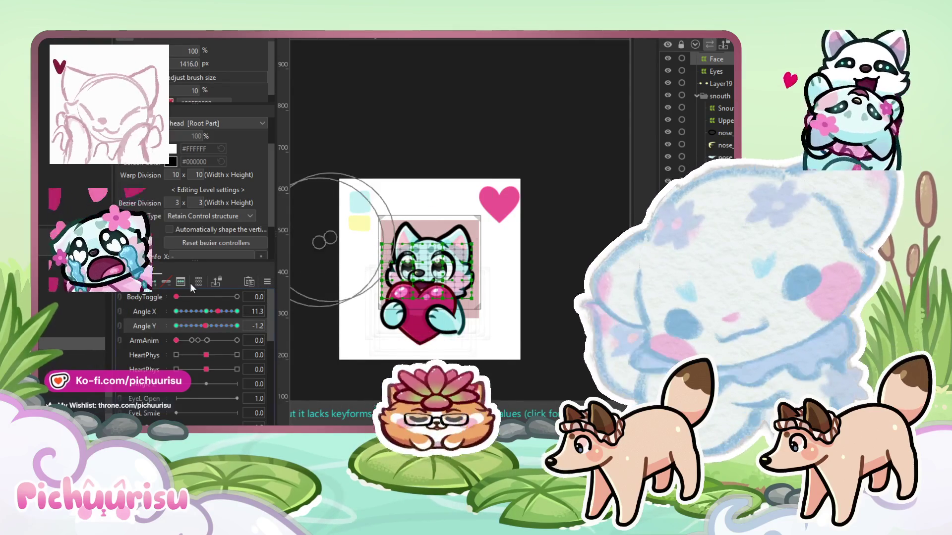
pyautogui.click(198, 282)
pyautogui.moveTo(206, 330)
pyautogui.mouseDown()
pyautogui.moveTo(237, 310)
pyautogui.moveTo(238, 342)
pyautogui.mouseUp()
pyautogui.click(208, 332)
pyautogui.scroll(2, 703, 129)
pyautogui.scroll(2, 544, 88)
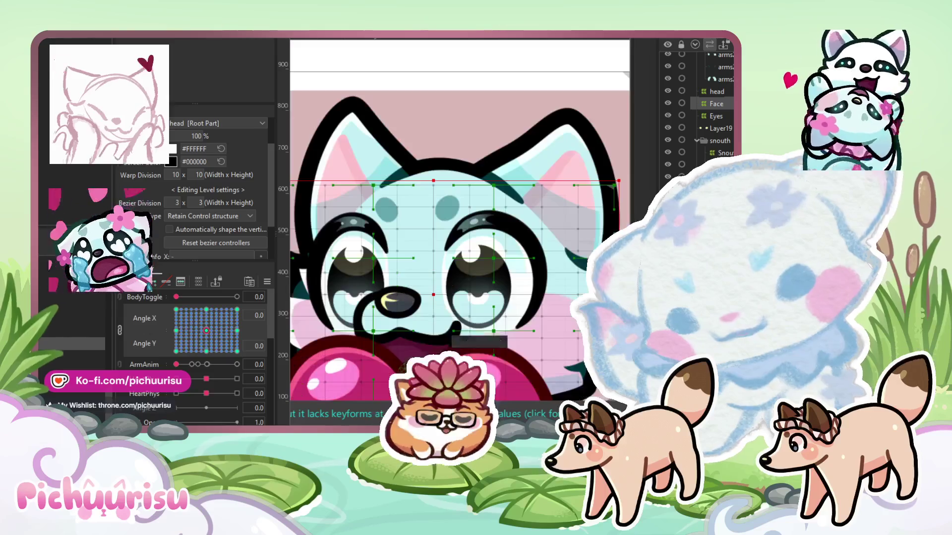
# Select the UpperMouth, nose and two adjacent snout meshes together
pyautogui.scroll(2, 430, 346)
pyautogui.click(429, 337)
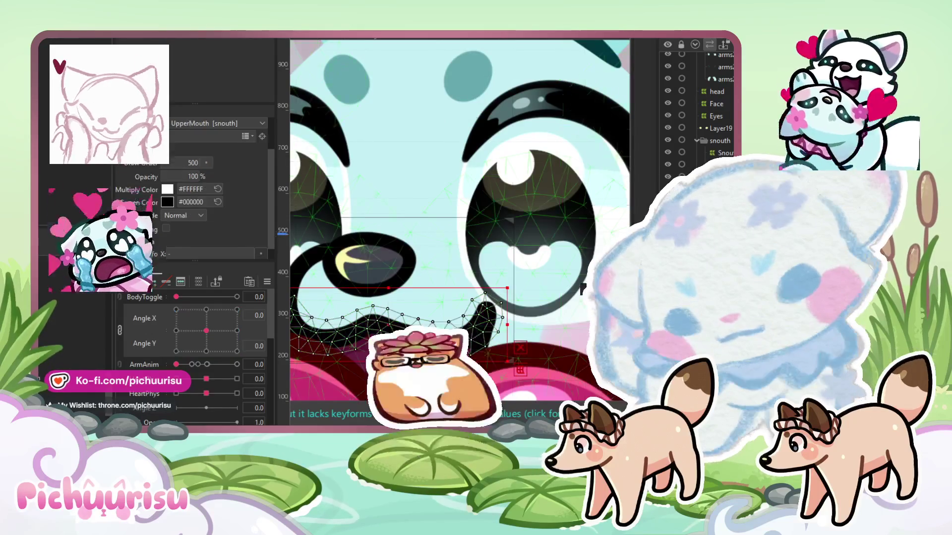
pyautogui.keyDown('ctrl'); pyautogui.click(367, 261); pyautogui.keyUp('ctrl')
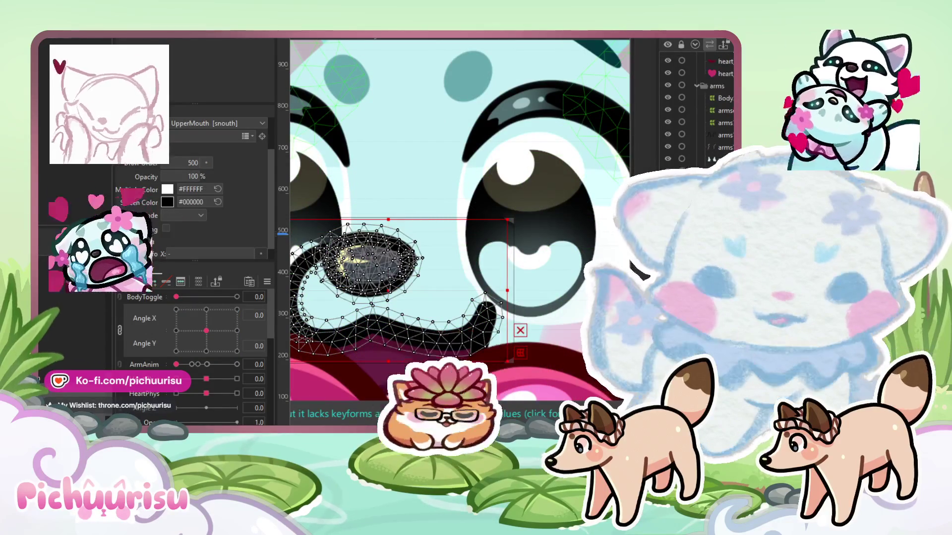
pyautogui.keyDown('ctrl'); pyautogui.click(449, 277); pyautogui.keyUp('ctrl')
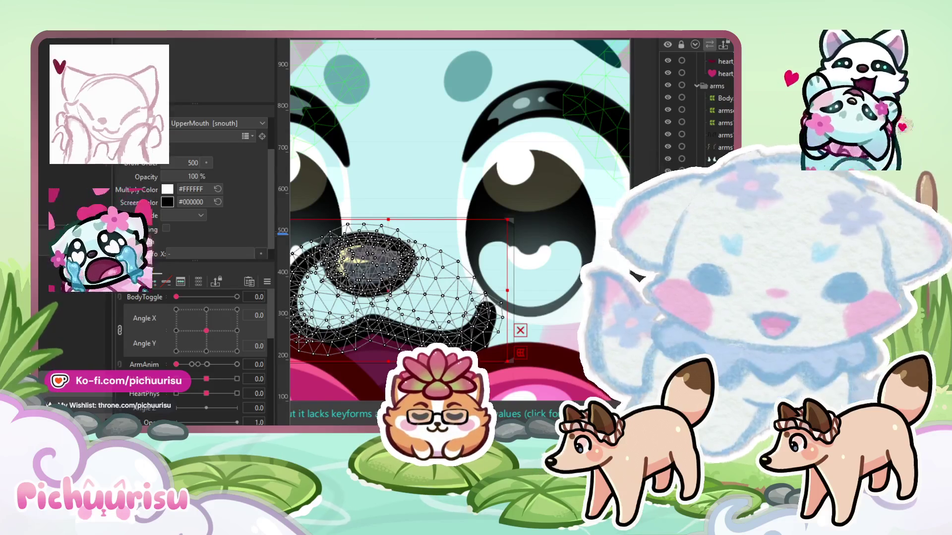
pyautogui.keyDown('ctrl'); pyautogui.click(447, 238); pyautogui.keyUp('ctrl')
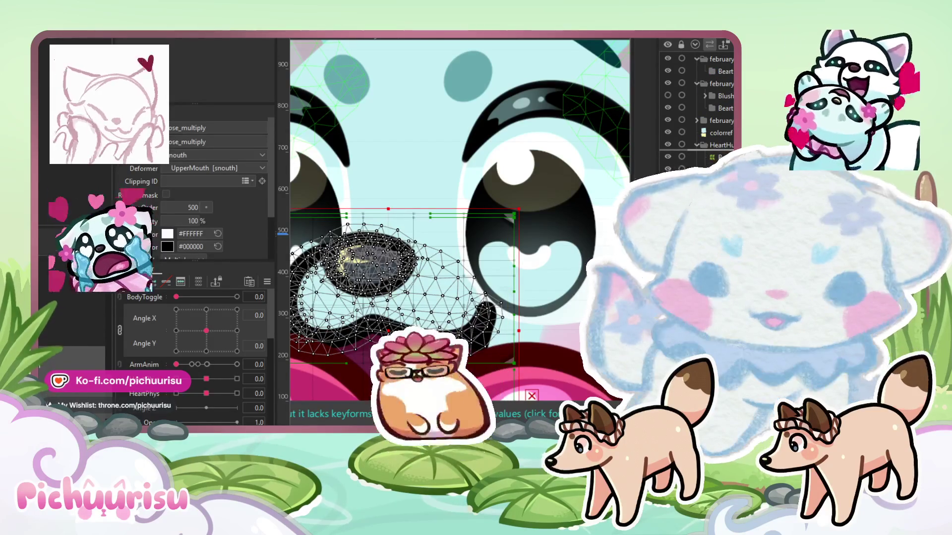
pyautogui.scroll(-5, 550, 368)
# Select the HeartHug arm and paw meshes on the canvas
pyautogui.click(550, 370)
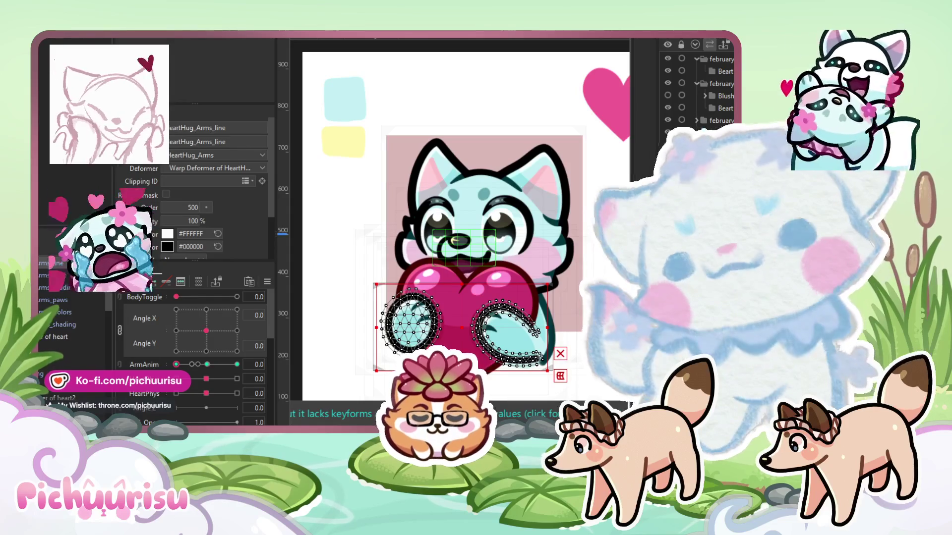
# Set Angle Y to -30 and ArmAnim to 3.6, then recentre the canvas on the model
pyautogui.scroll(-2, 507, 275)
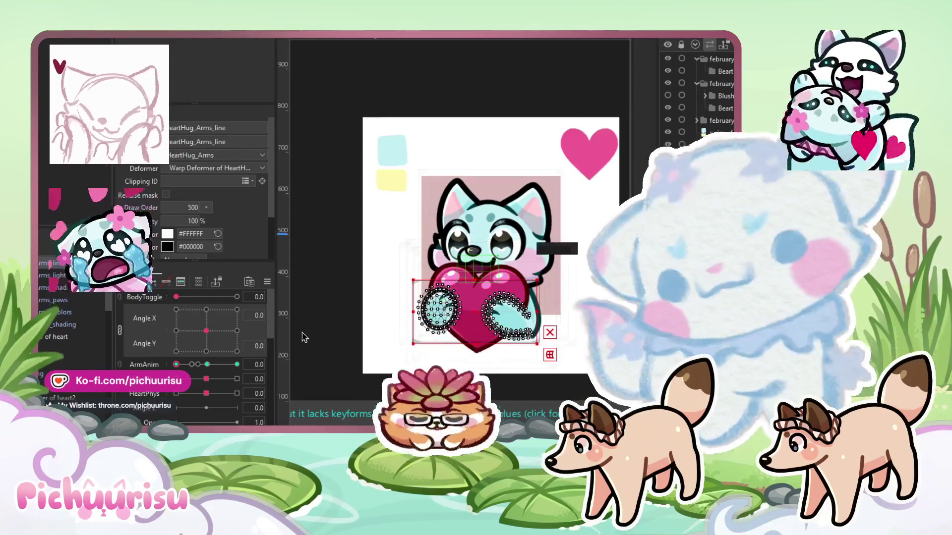
pyautogui.moveTo(177, 364)
pyautogui.mouseDown()
pyautogui.moveTo(237, 365)
pyautogui.moveTo(188, 370)
pyautogui.moveTo(234, 350)
pyautogui.moveTo(164, 364)
pyautogui.mouseUp()
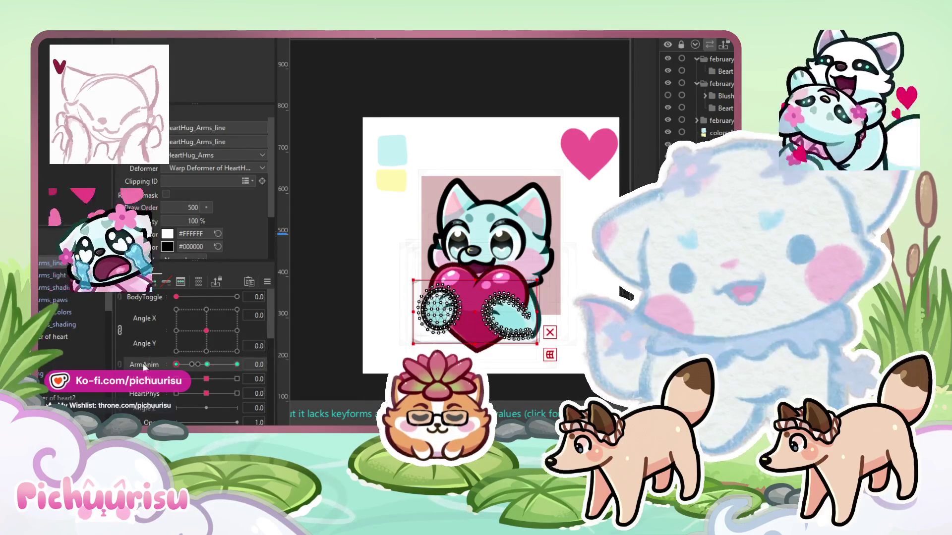
pyautogui.click(143, 365)
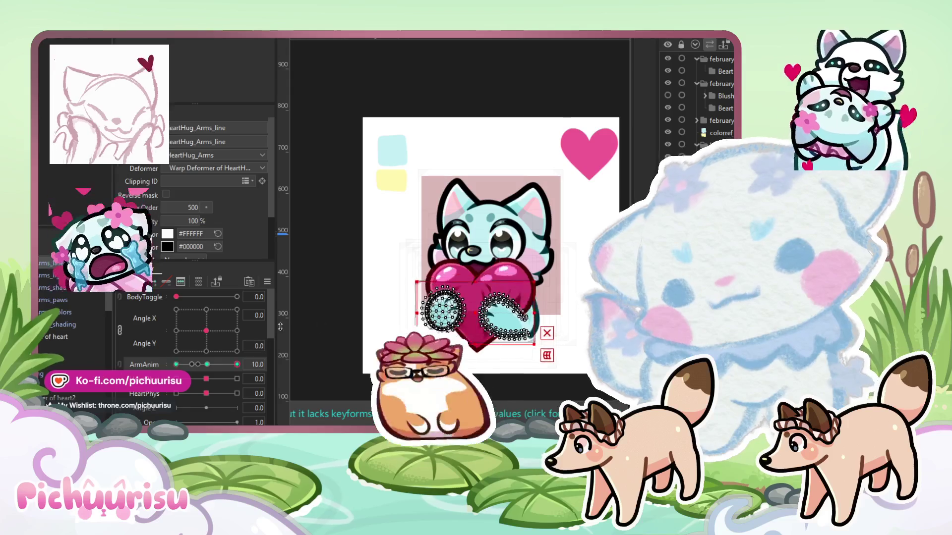
pyautogui.click(206, 351)
pyautogui.click(198, 364)
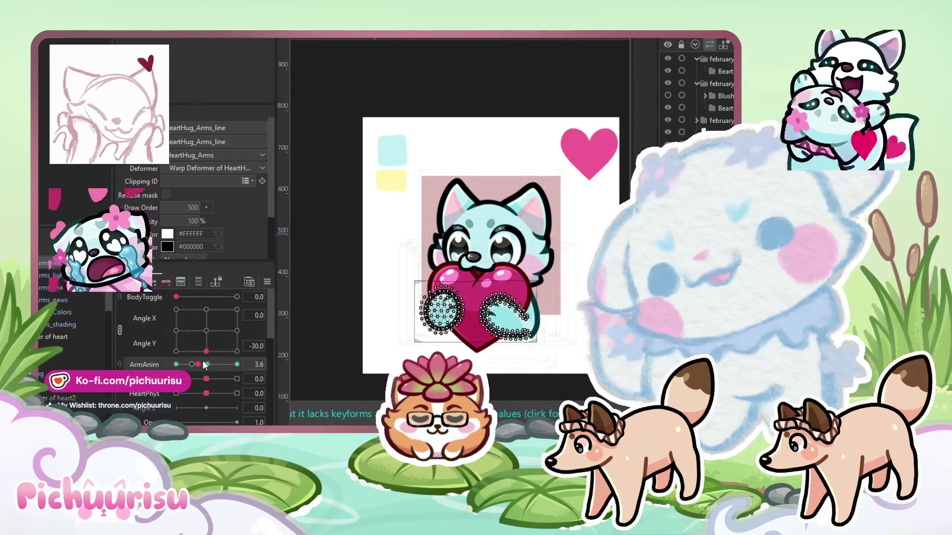
pyautogui.moveTo(547, 247); pyautogui.dragTo(510, 227)
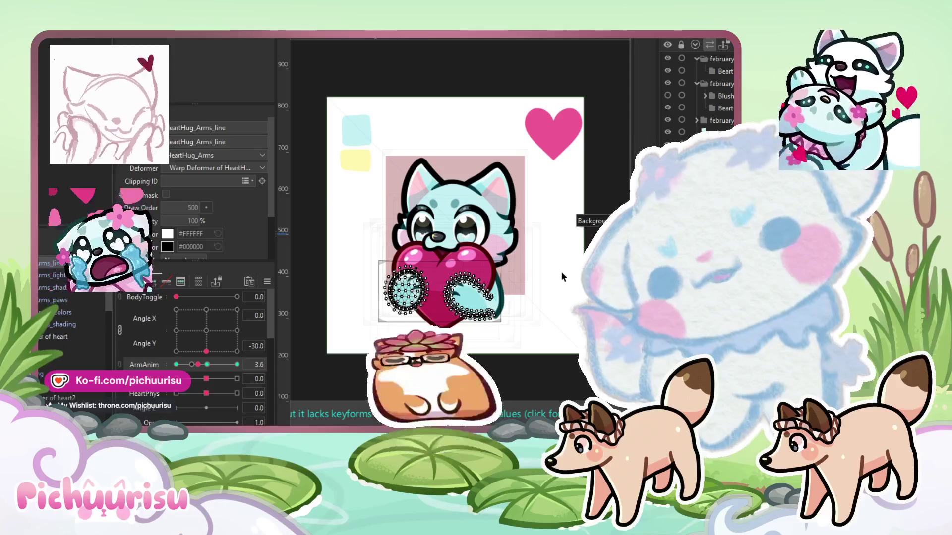
pyautogui.scroll(2, 562, 272)
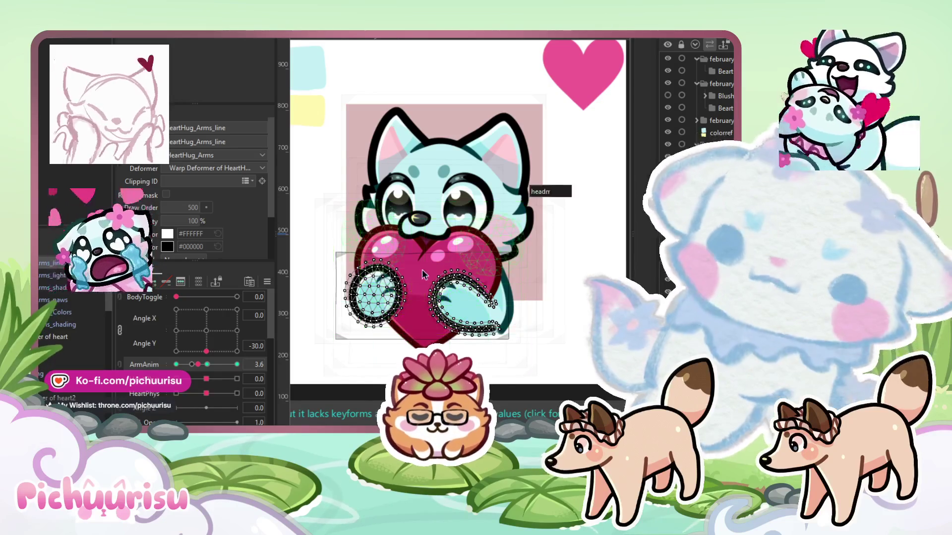
# Scrub ArmAnim between full hug and halfway, zooming in and out on the heart
pyautogui.moveTo(198, 364); pyautogui.dragTo(237, 365)
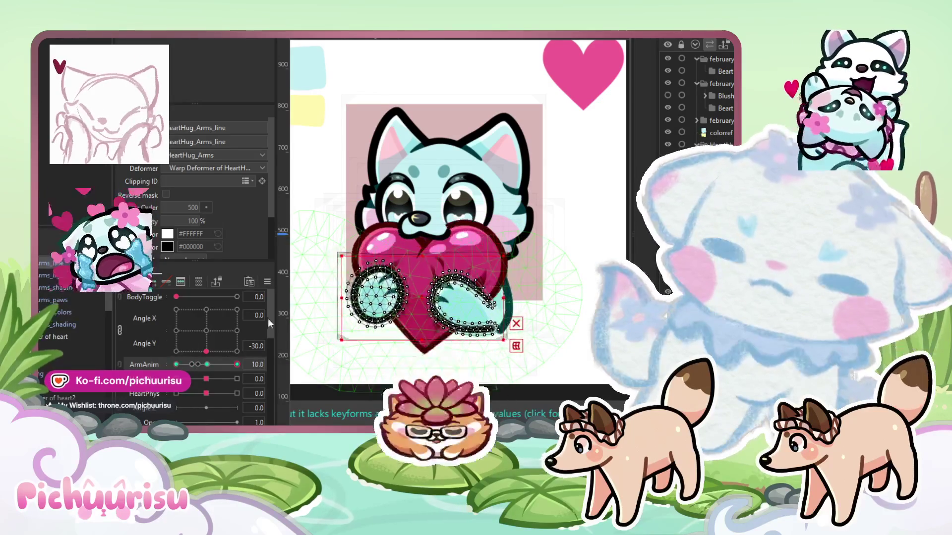
pyautogui.hotkey('ctrl', '+')
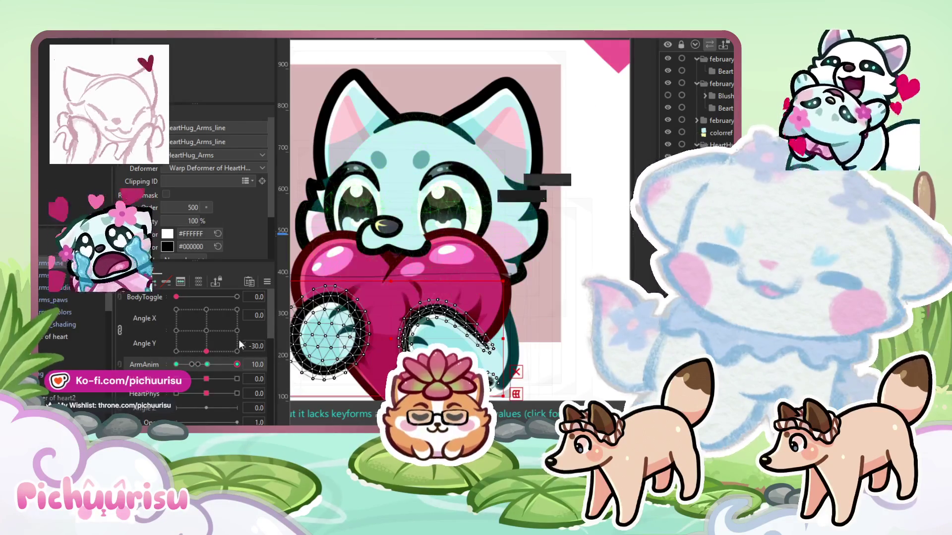
pyautogui.hotkey('ctrl', '-')
pyautogui.moveTo(237, 365); pyautogui.dragTo(212, 365)
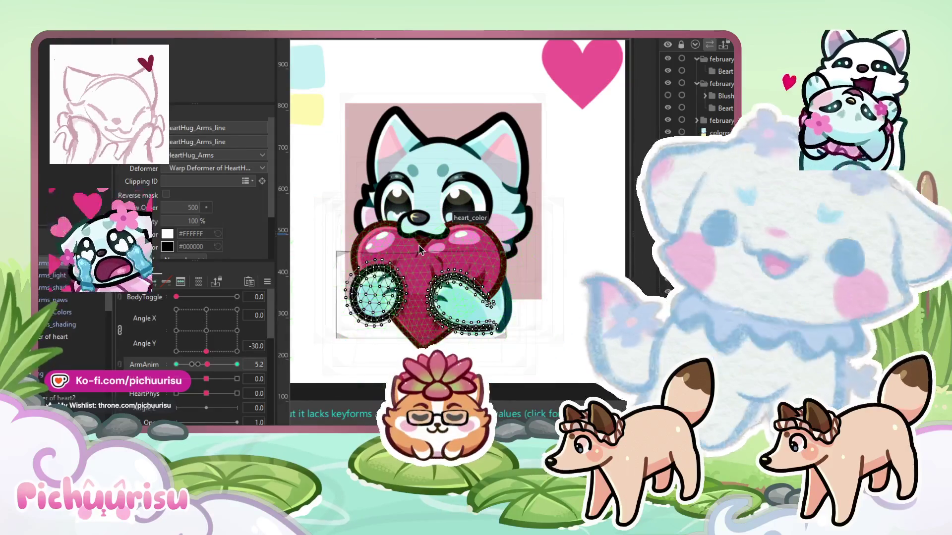
pyautogui.scroll(3, 419, 251)
# Select the heart's warp deformer, test the hug and HeartPhys -1, then reset both to 0
pyautogui.click(522, 237)
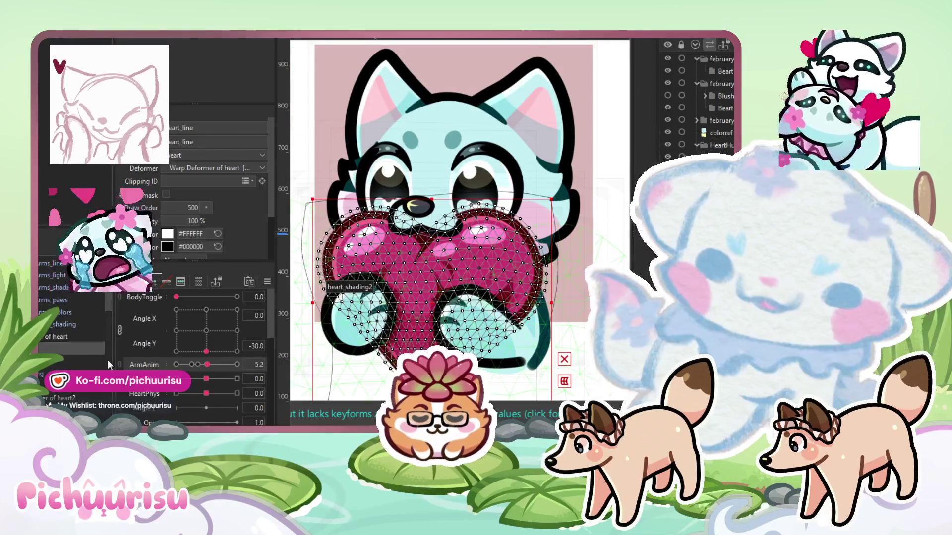
pyautogui.click(428, 244)
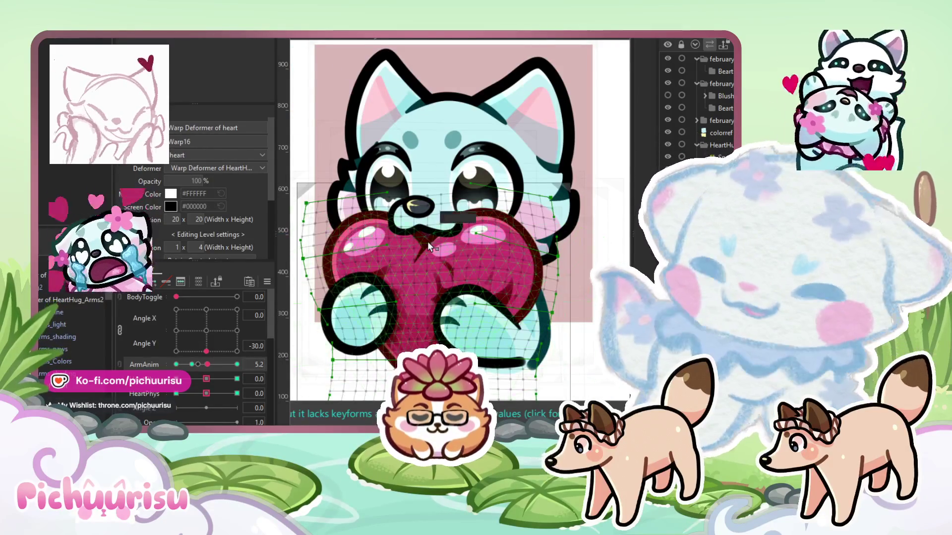
pyautogui.scroll(-3, 424, 245)
pyautogui.moveTo(207, 365); pyautogui.dragTo(237, 364)
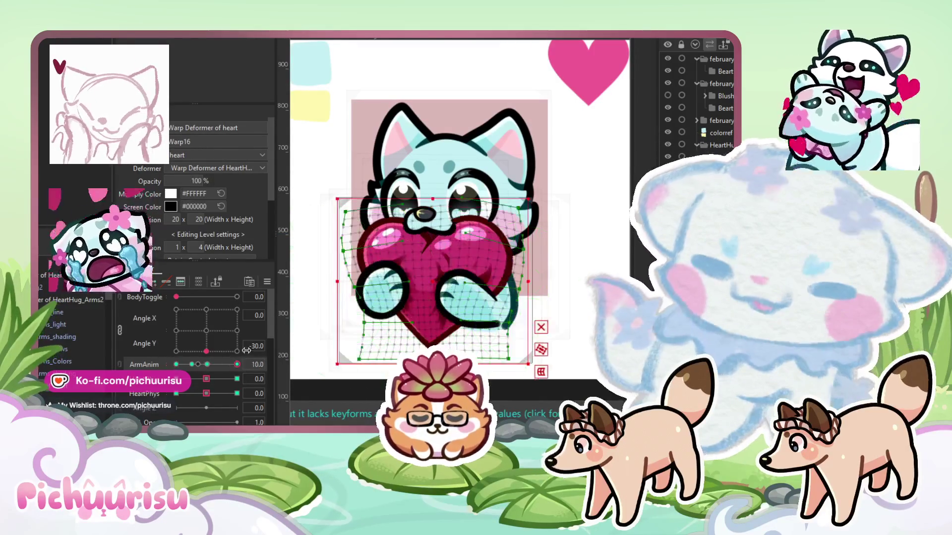
pyautogui.click(176, 365)
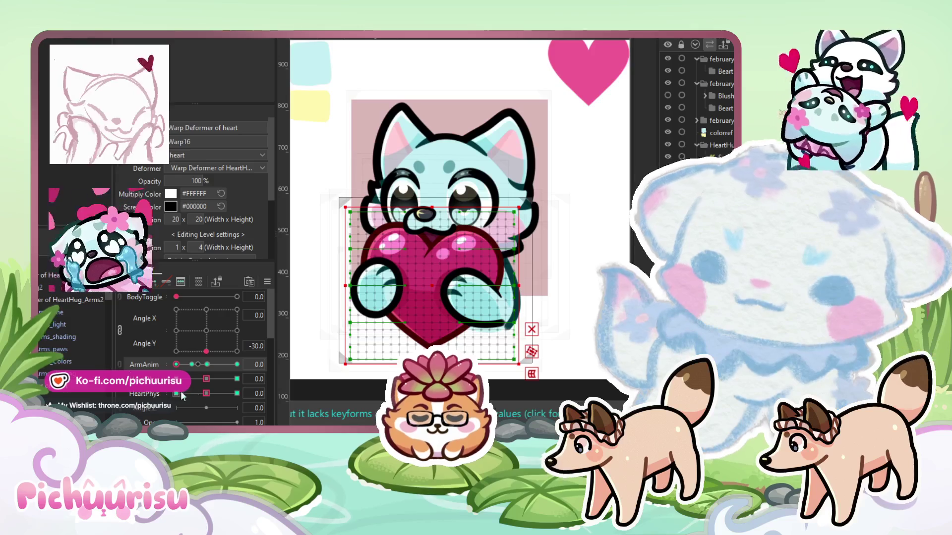
pyautogui.click(176, 379)
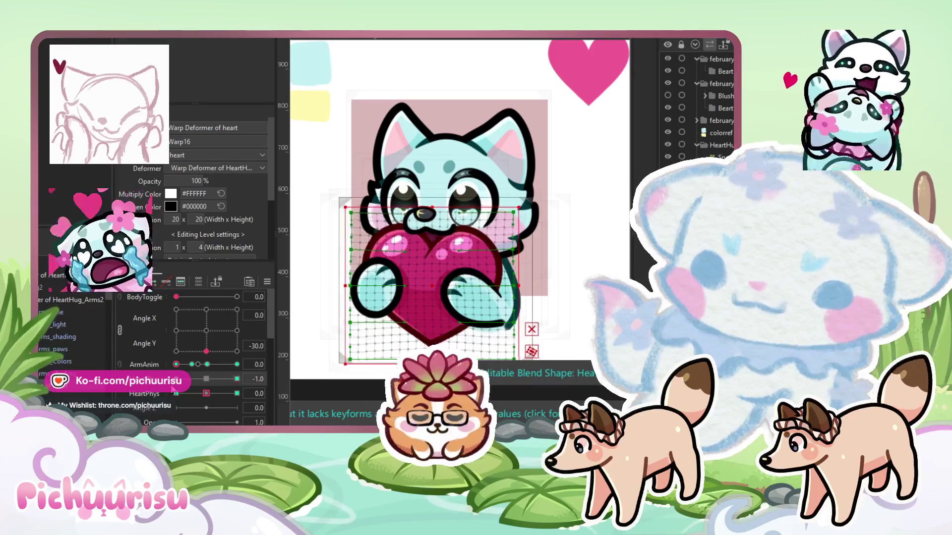
pyautogui.click(206, 379)
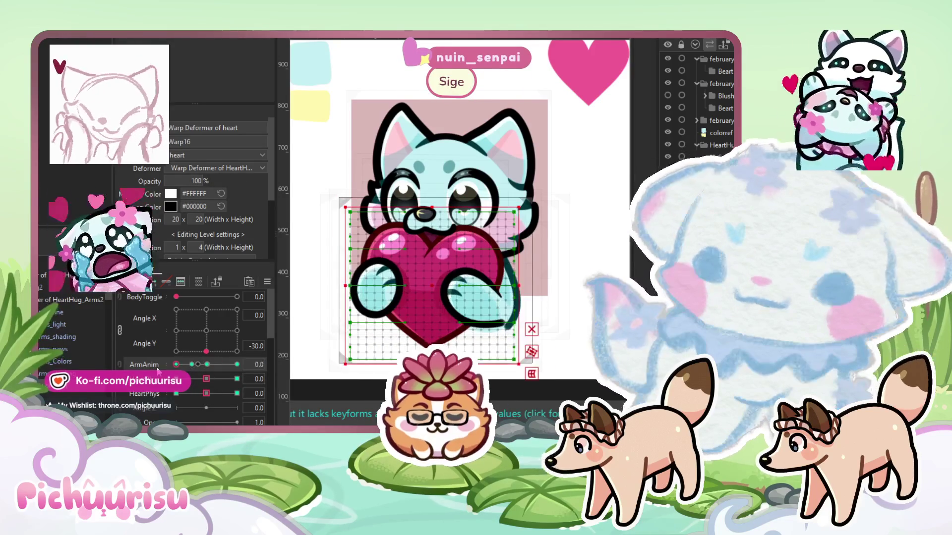
pyautogui.scroll(2, 490, 181)
pyautogui.click(71, 319)
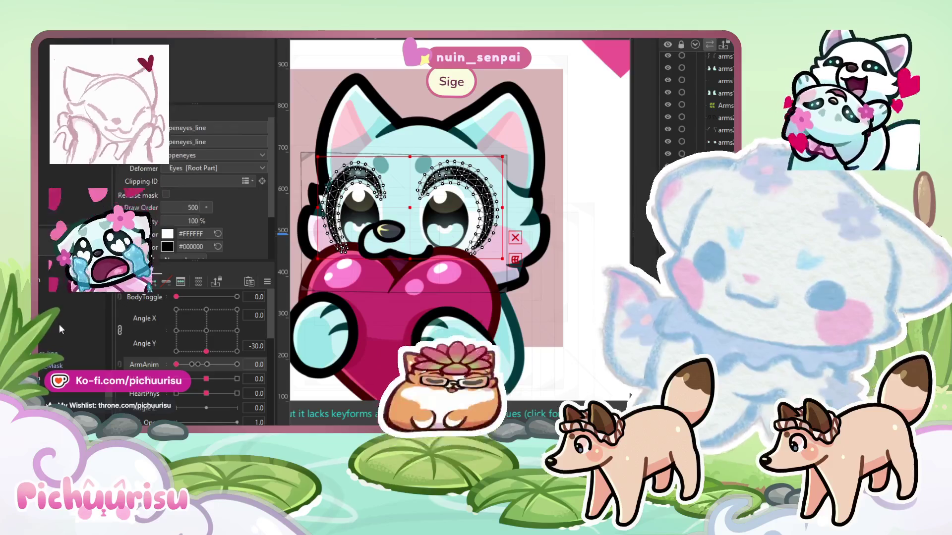
# Check the eye and face warp deformers on the pad, then select the HeartHug_Arms warp deformer
pyautogui.click(70, 312)
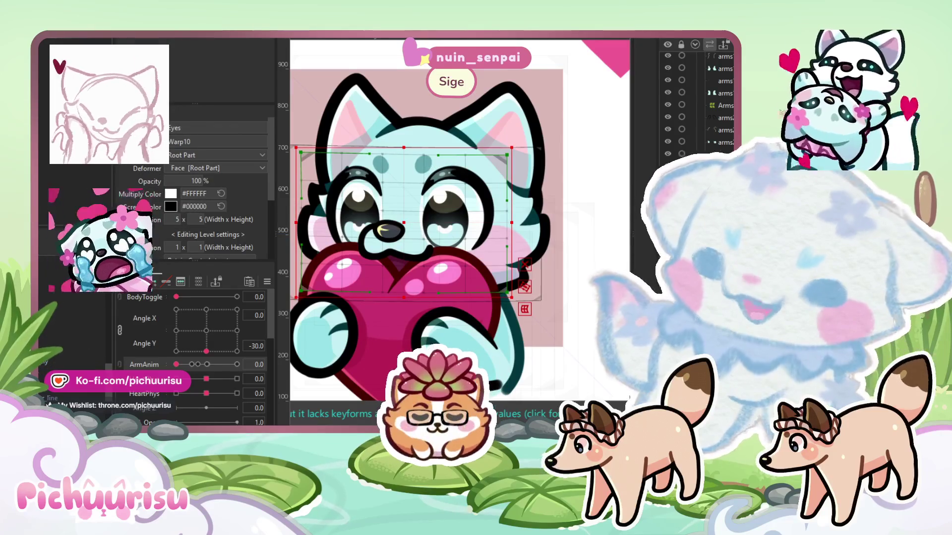
pyautogui.click(71, 304)
pyautogui.moveTo(206, 351)
pyautogui.mouseDown()
pyautogui.moveTo(235, 332)
pyautogui.moveTo(269, 397)
pyautogui.moveTo(278, 386)
pyautogui.moveTo(218, 368)
pyautogui.moveTo(215, 332)
pyautogui.moveTo(171, 359)
pyautogui.moveTo(229, 358)
pyautogui.moveTo(207, 351)
pyautogui.mouseUp()
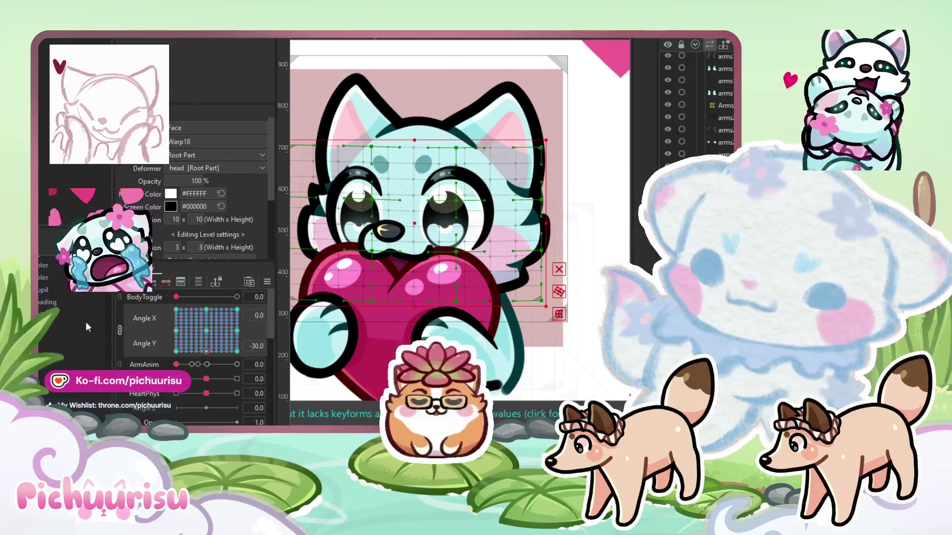
pyautogui.scroll(-5, 102, 322)
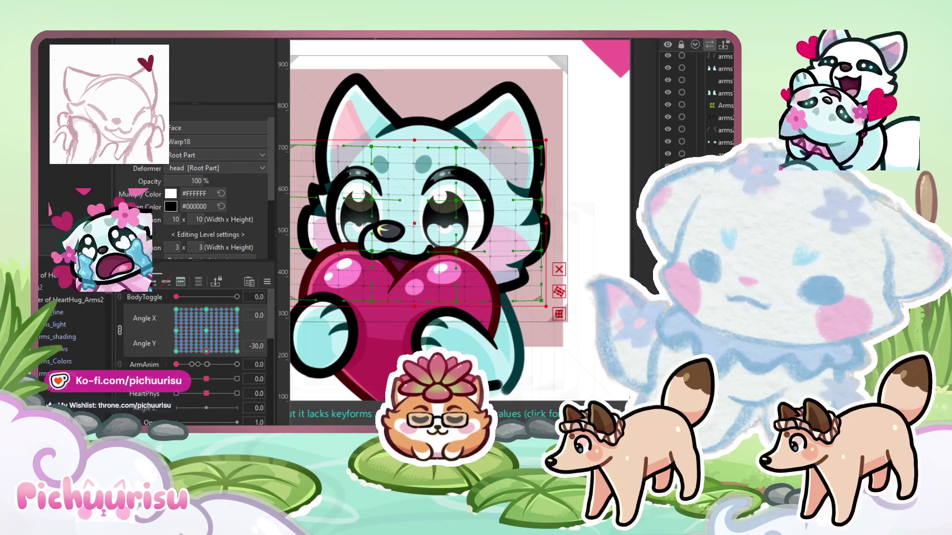
pyautogui.click(74, 300)
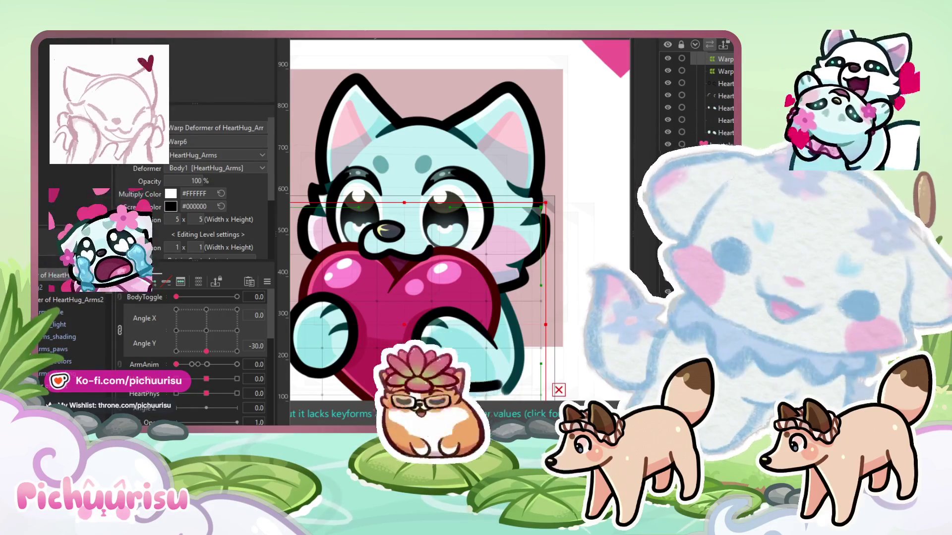
# Set the HeartHug_Arms warp deformer's horizontal and vertical divisions to 20 each
pyautogui.click(386, 241)
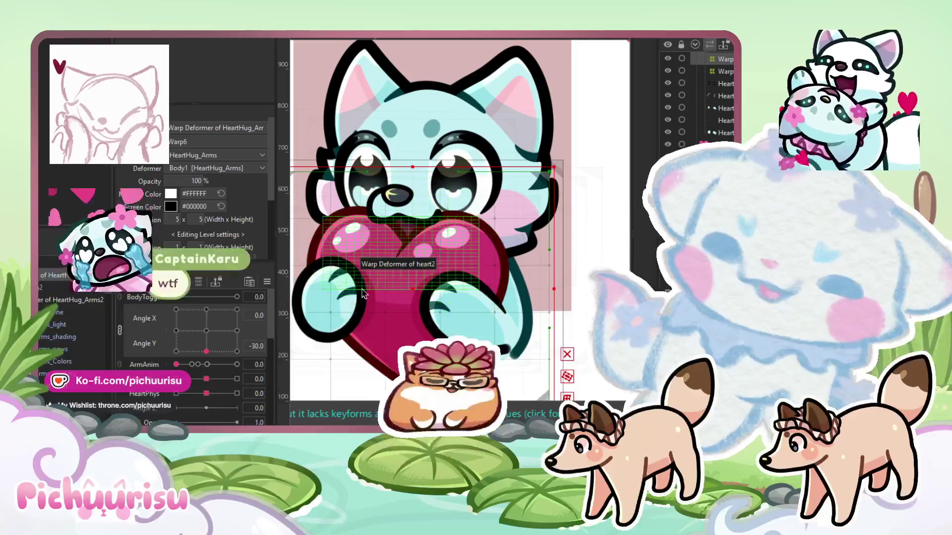
pyautogui.moveTo(173, 223); pyautogui.dragTo(190, 219)
pyautogui.doubleClick(201, 219)
pyautogui.write('20')
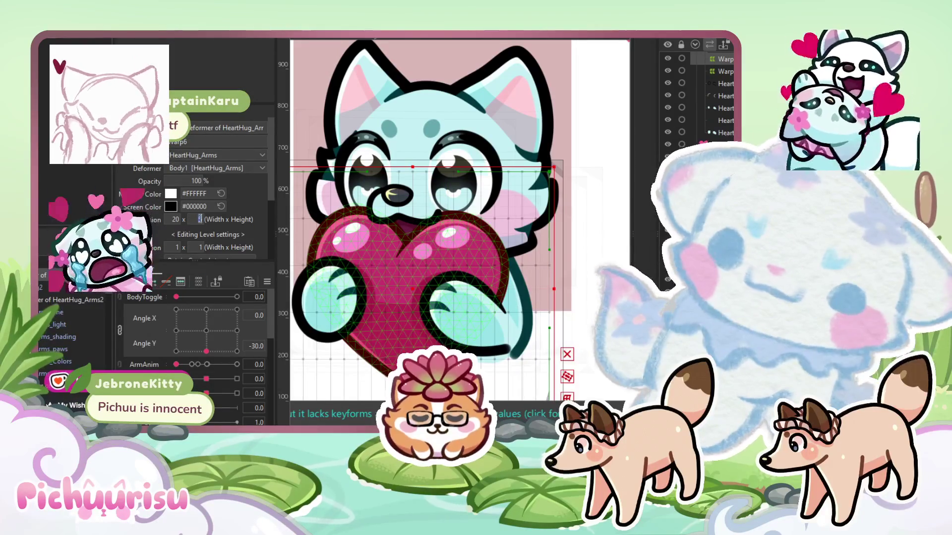
pyautogui.press('Return')
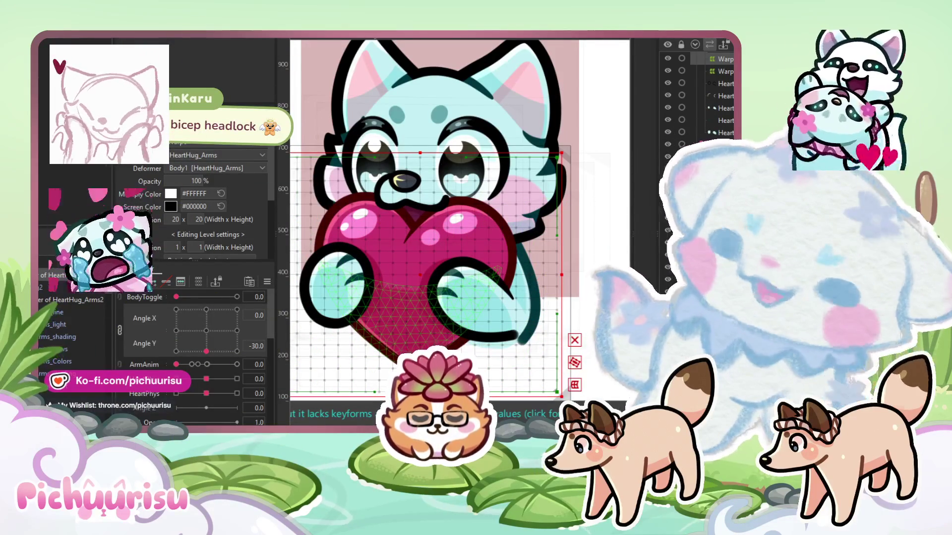
# Zoom around the canvas and test Angle X, returning it to the centre keyform
pyautogui.scroll(2, 433, 326)
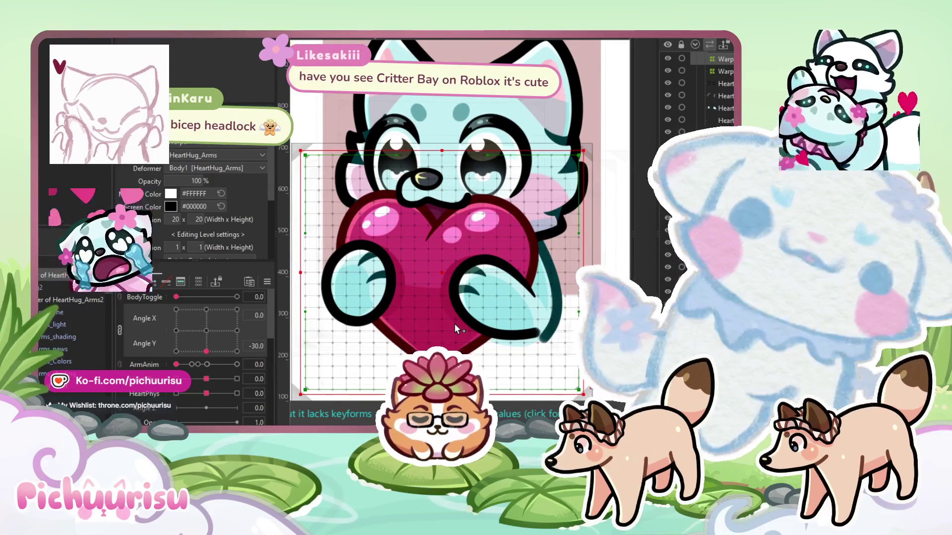
pyautogui.scroll(-2, 454, 323)
pyautogui.scroll(5, 455, 324)
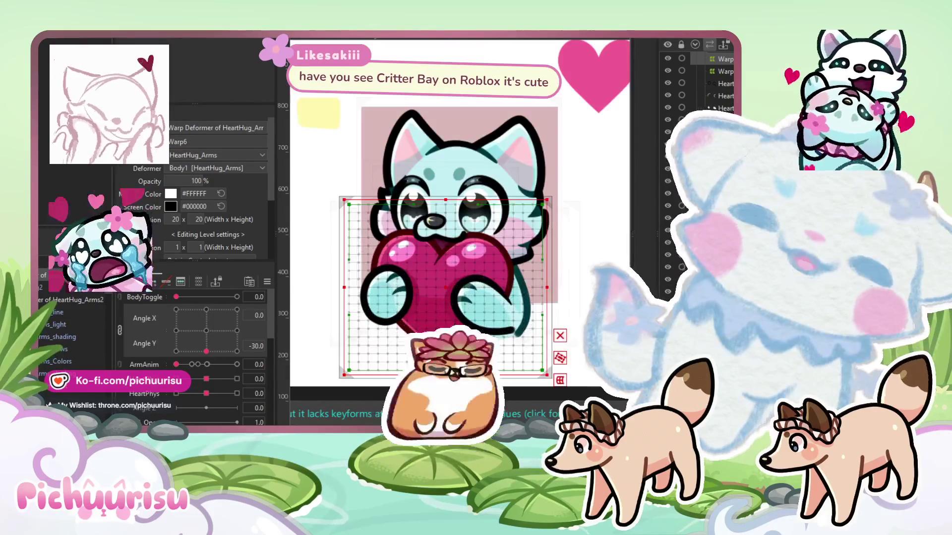
pyautogui.scroll(-3, 433, 325)
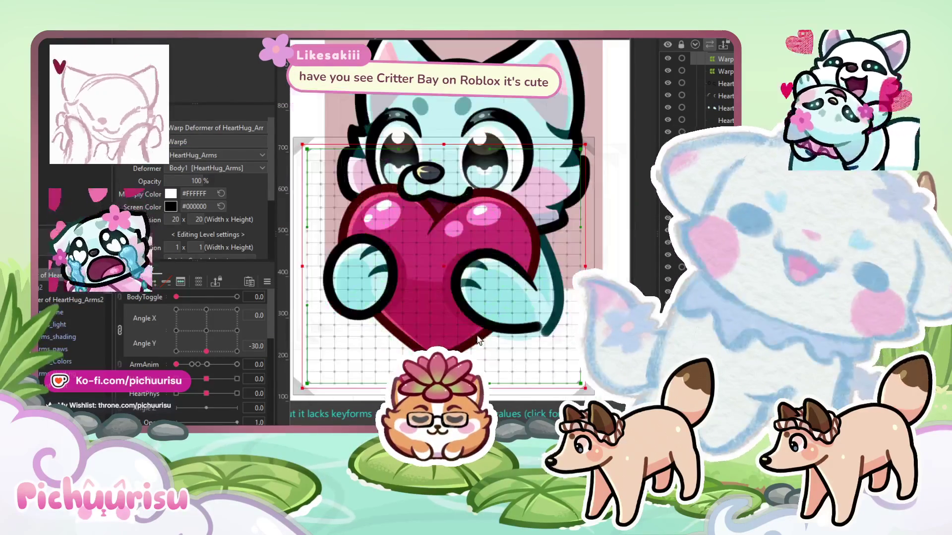
pyautogui.moveTo(493, 333); pyautogui.dragTo(491, 335)
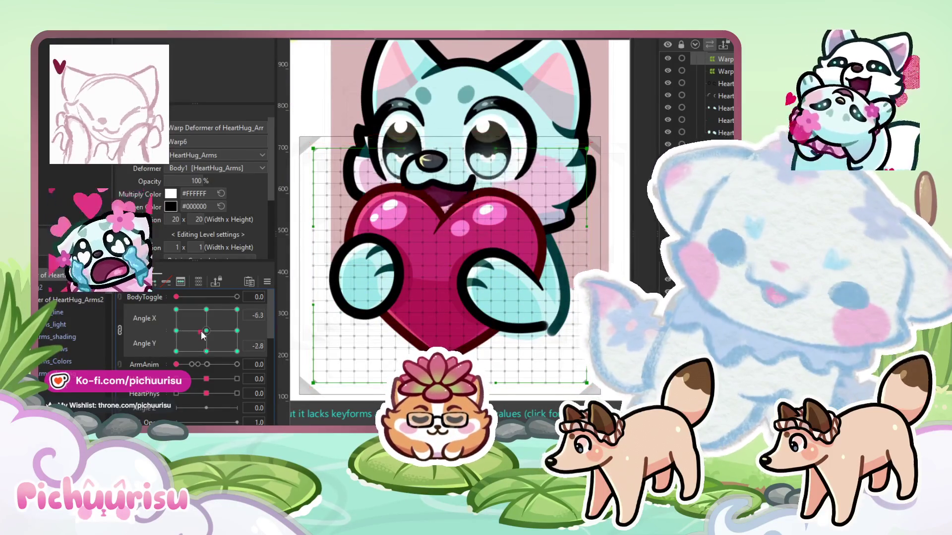
pyautogui.click(204, 351)
pyautogui.click(206, 351)
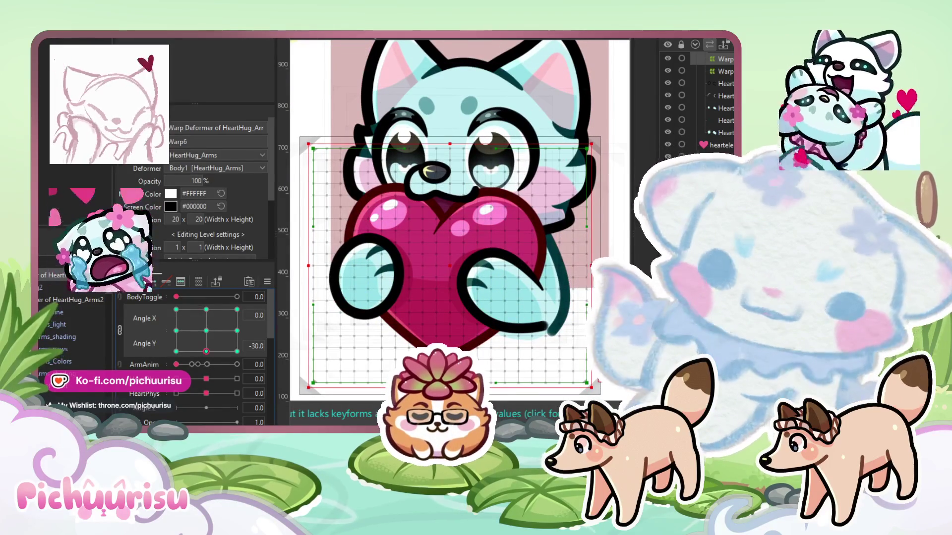
# Brush-bend the warp grid so the heart sits lower, then recentre Angle X
pyautogui.press('b')
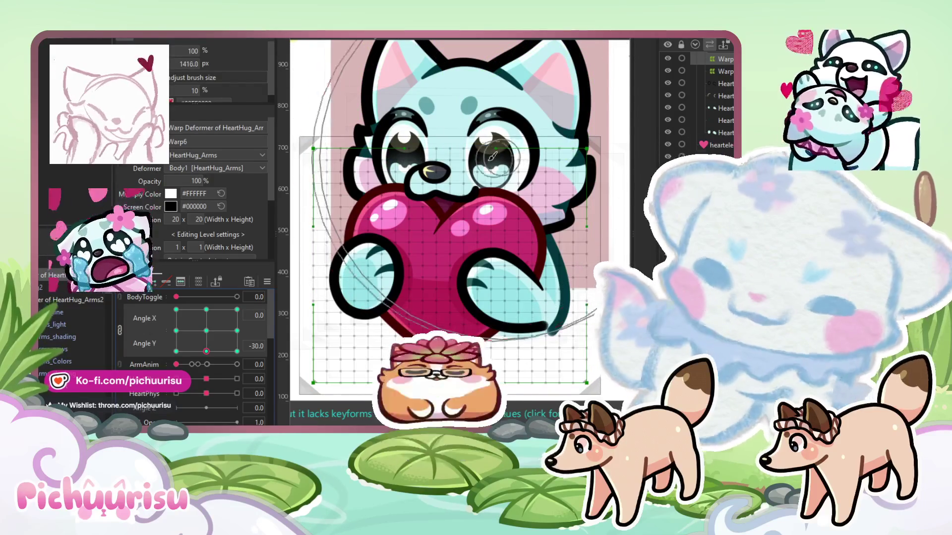
pyautogui.scroll(-2, 449, 164)
pyautogui.moveTo(451, 174)
pyautogui.mouseDown()
pyautogui.moveTo(534, 243)
pyautogui.moveTo(384, 213)
pyautogui.mouseUp()
pyautogui.moveTo(206, 351); pyautogui.dragTo(202, 351)
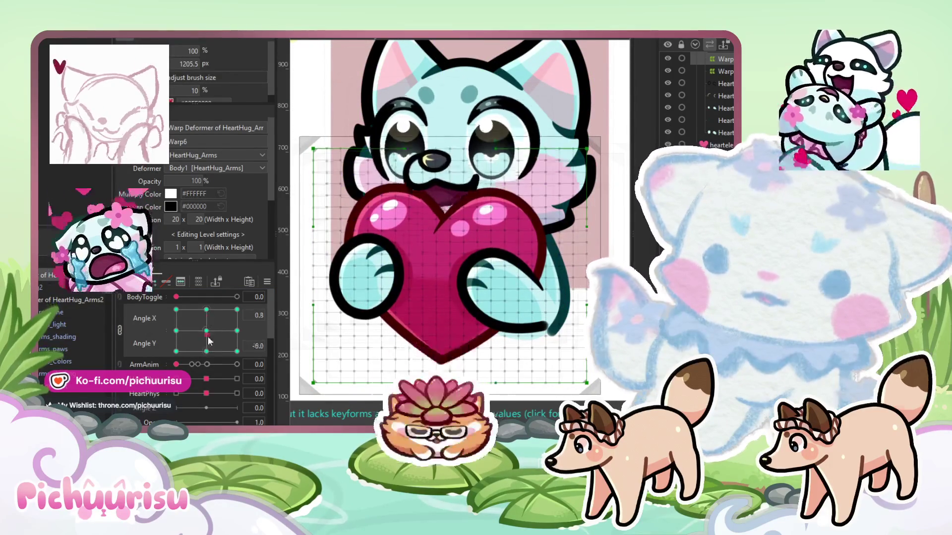
pyautogui.click(206, 352)
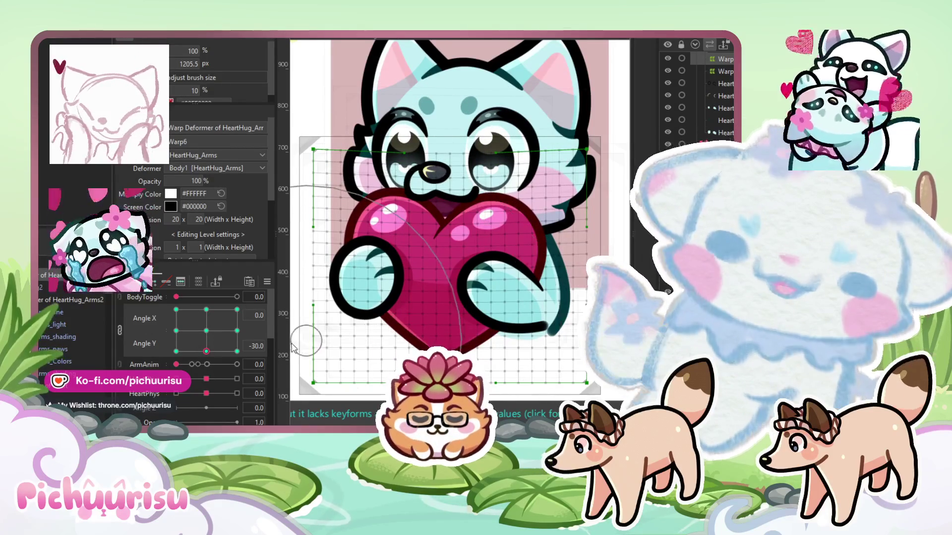
# Go to the right-turn head keyform and frame the face above the heart
pyautogui.click(237, 330)
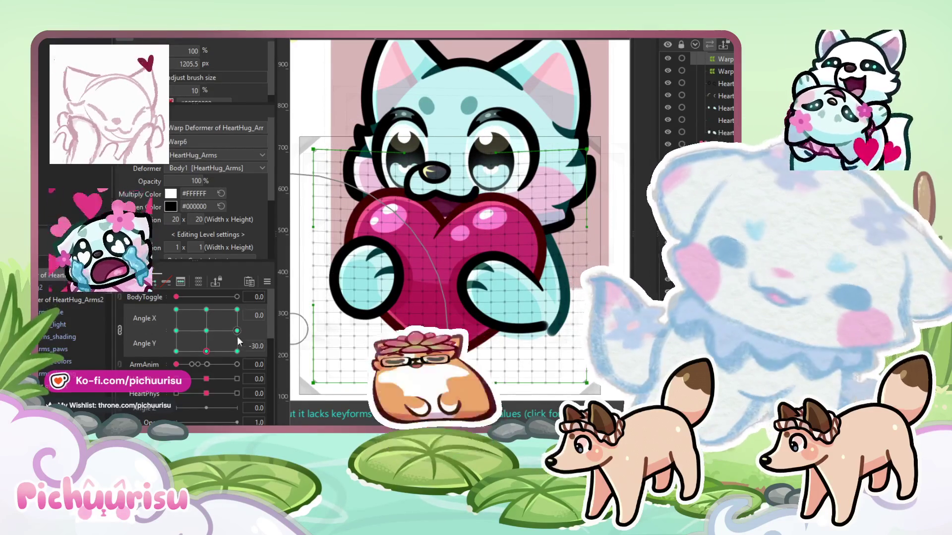
pyautogui.click(436, 266)
pyautogui.press('Escape')
pyautogui.moveTo(453, 179); pyautogui.dragTo(437, 119)
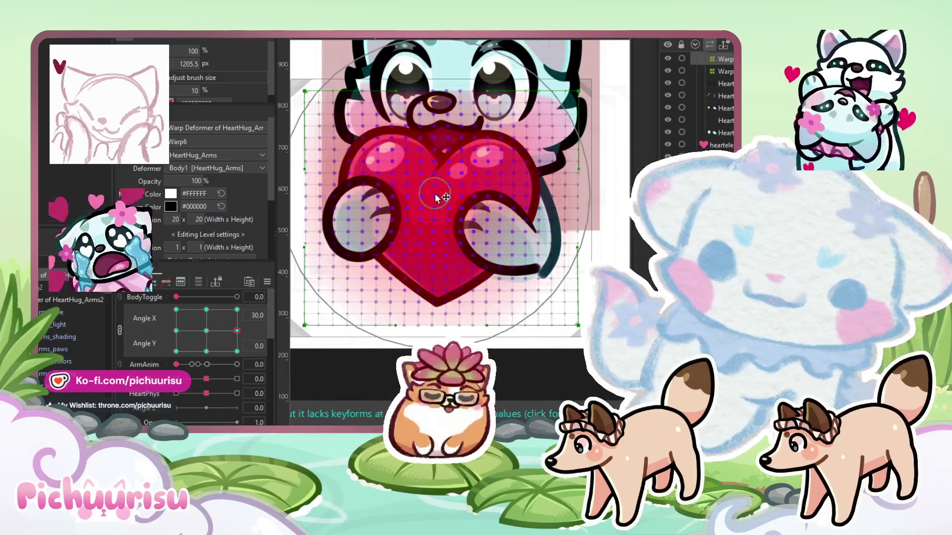
pyautogui.click(462, 212)
pyautogui.press('Escape')
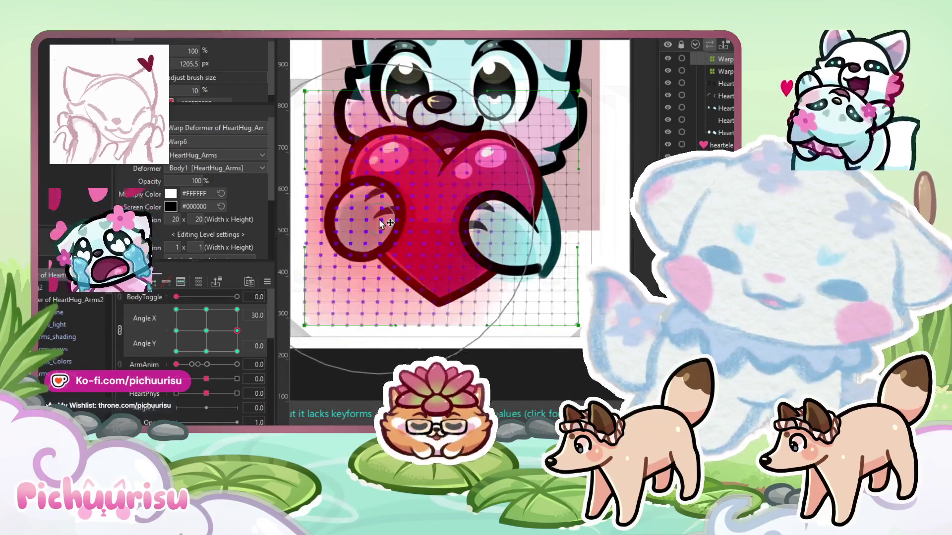
# At the left-turn head keyform, stretch the heart and arms to match the turned head
pyautogui.click(176, 331)
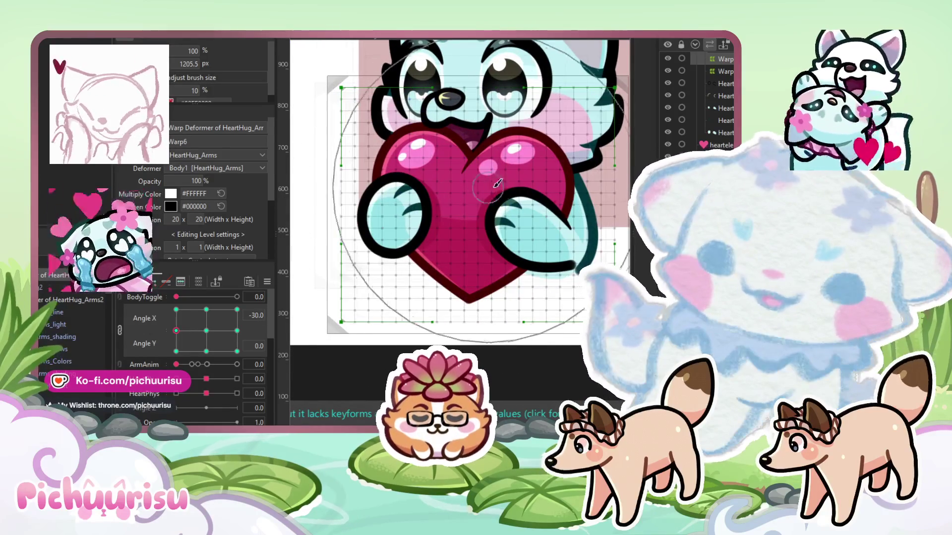
pyautogui.click(491, 184)
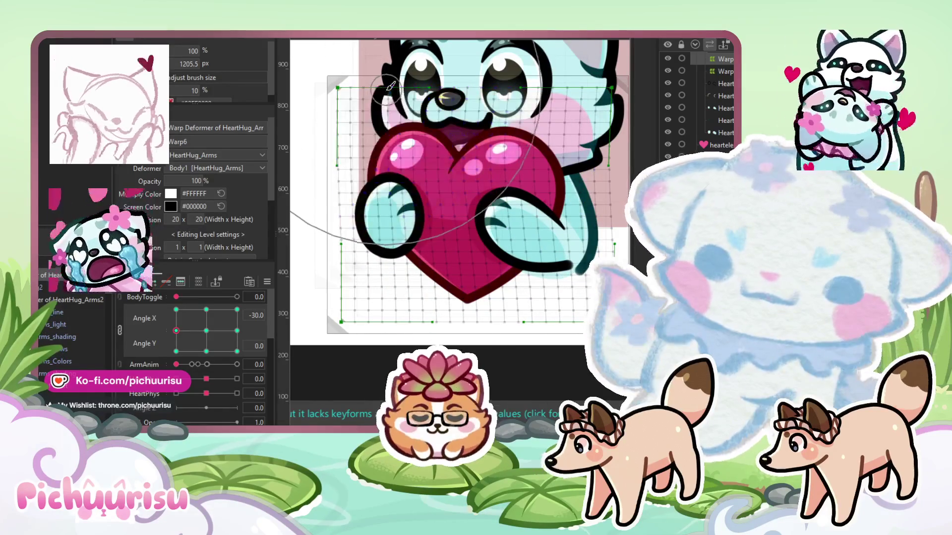
pyautogui.moveTo(347, 18)
pyautogui.mouseDown()
pyautogui.moveTo(386, 70)
pyautogui.moveTo(386, 102)
pyautogui.mouseUp()
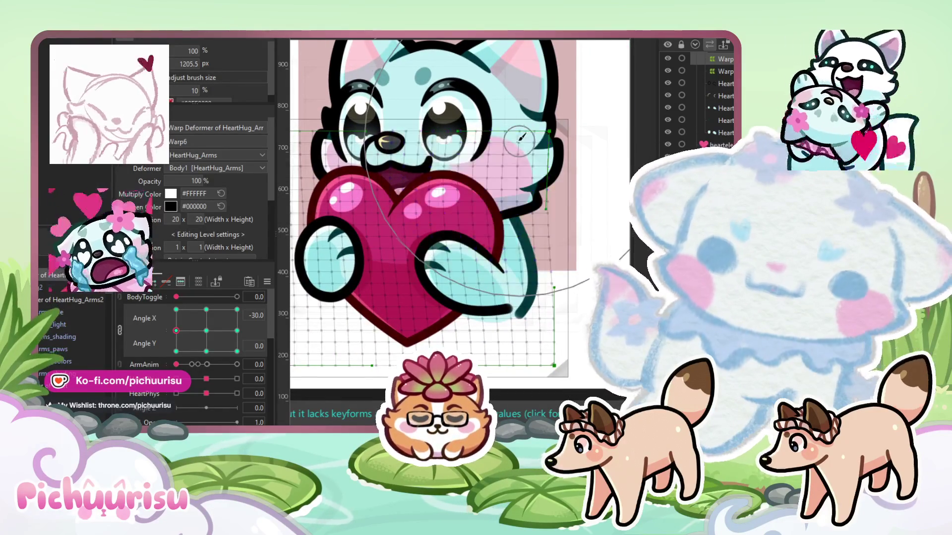
pyautogui.scroll(-2, 525, 138)
pyautogui.moveTo(460, 277)
pyautogui.mouseDown()
pyautogui.moveTo(453, 256)
pyautogui.moveTo(441, 255)
pyautogui.mouseUp()
# Preview in-between head poses, ending at Angle X -4.7 and Angle Y -22
pyautogui.moveTo(209, 350)
pyautogui.mouseDown()
pyautogui.moveTo(216, 325)
pyautogui.moveTo(206, 352)
pyautogui.mouseUp()
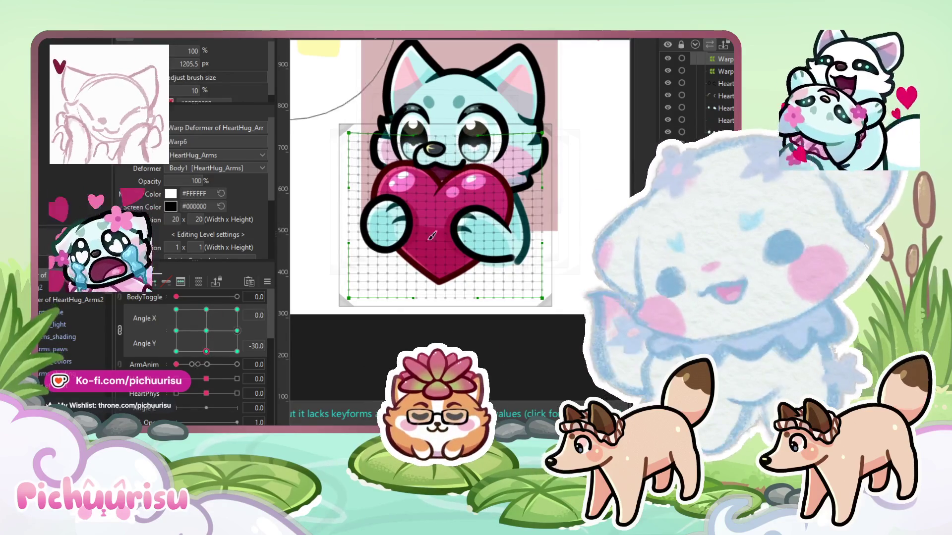
pyautogui.scroll(5, 456, 174)
pyautogui.scroll(-3, 492, 133)
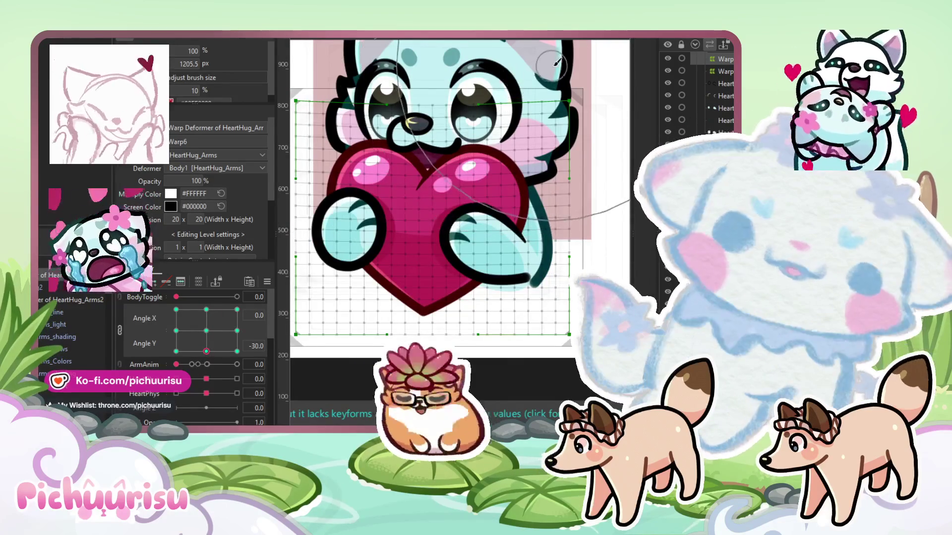
pyautogui.moveTo(295, 82)
pyautogui.mouseDown()
pyautogui.moveTo(504, 203)
pyautogui.moveTo(477, 194)
pyautogui.moveTo(465, 204)
pyautogui.moveTo(502, 251)
pyautogui.moveTo(491, 251)
pyautogui.moveTo(506, 255)
pyautogui.mouseUp()
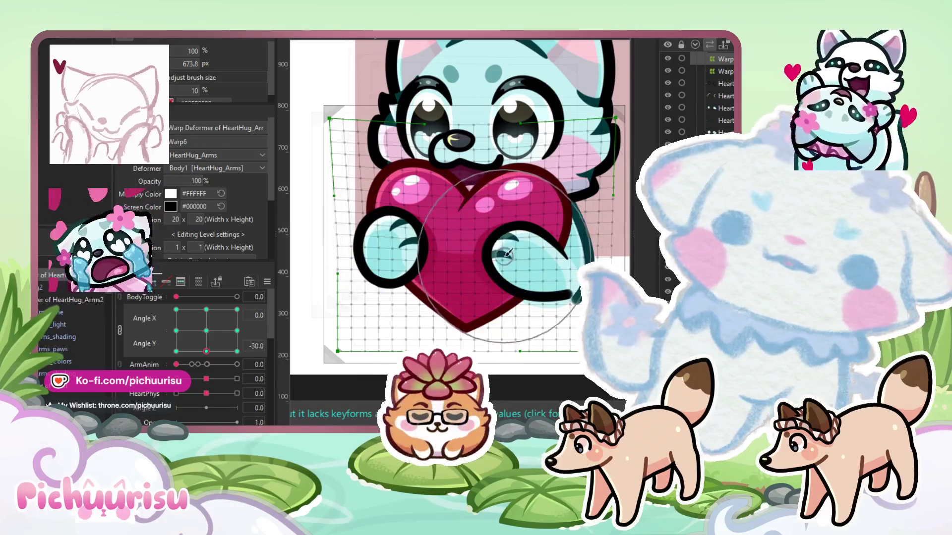
pyautogui.click(195, 351)
pyautogui.click(201, 346)
pyautogui.scroll(-3, 453, 212)
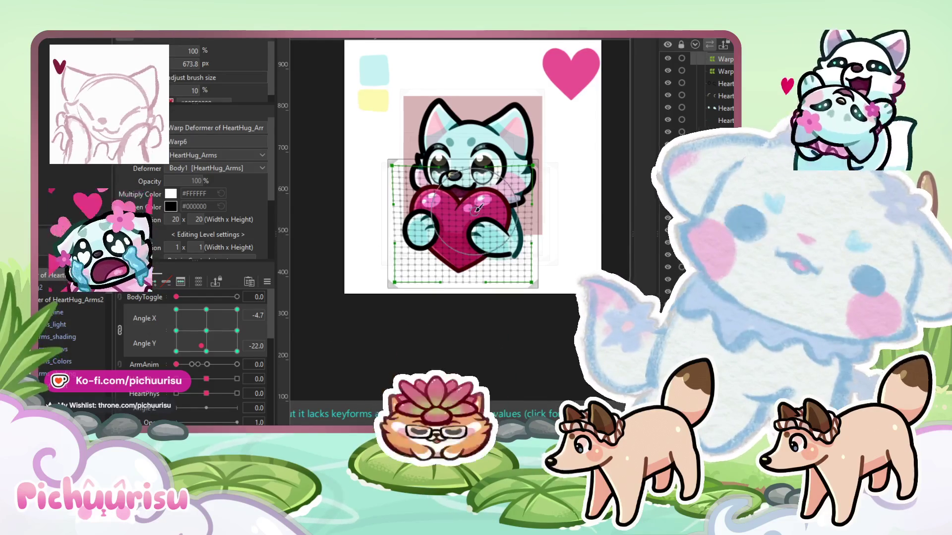
# Reset the head angles, unlink Angle X/Y, set ArmAnim to 5.1, then relink Angle X and Y
pyautogui.scroll(2, 476, 223)
pyautogui.click(207, 331)
pyautogui.click(120, 331)
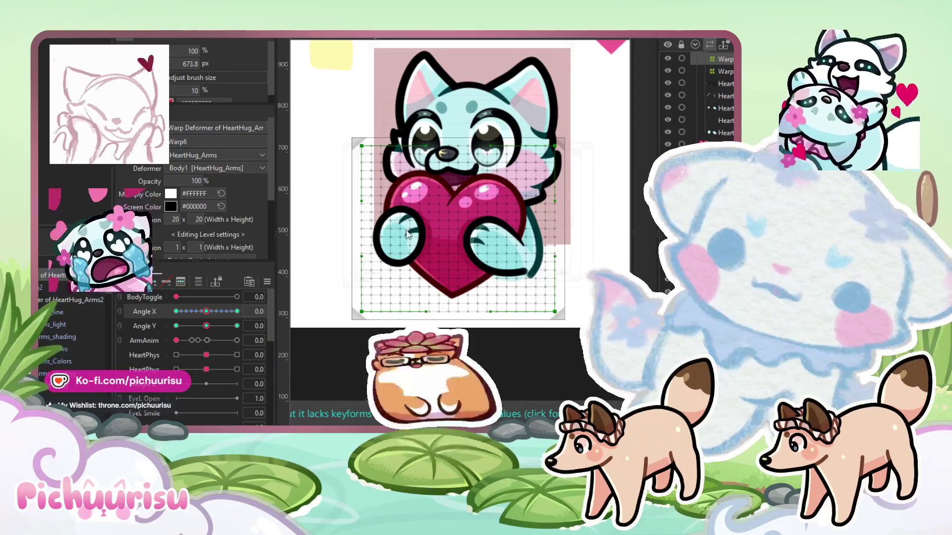
pyautogui.moveTo(197, 341); pyautogui.dragTo(207, 341)
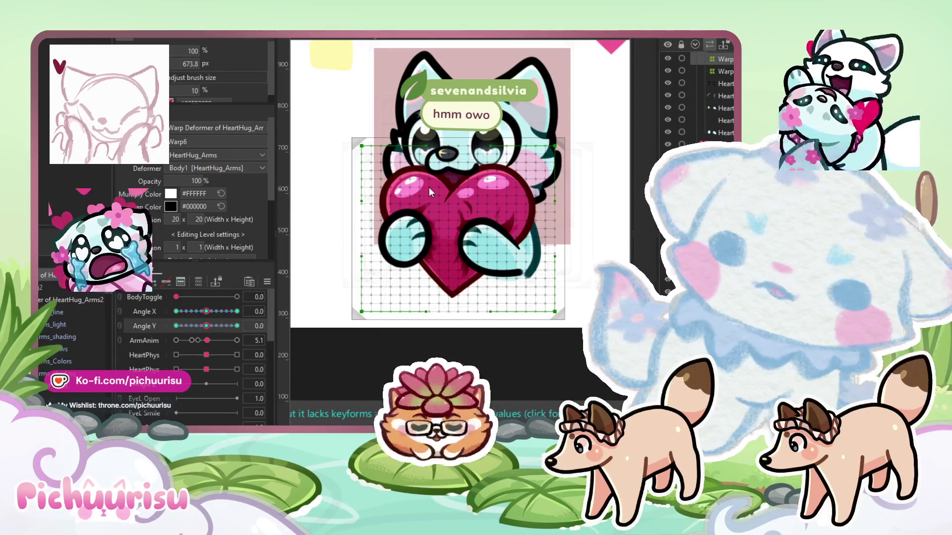
pyautogui.click(120, 319)
pyautogui.moveTo(206, 330)
pyautogui.mouseDown()
pyautogui.moveTo(234, 331)
pyautogui.moveTo(213, 365)
pyautogui.moveTo(210, 336)
pyautogui.mouseUp()
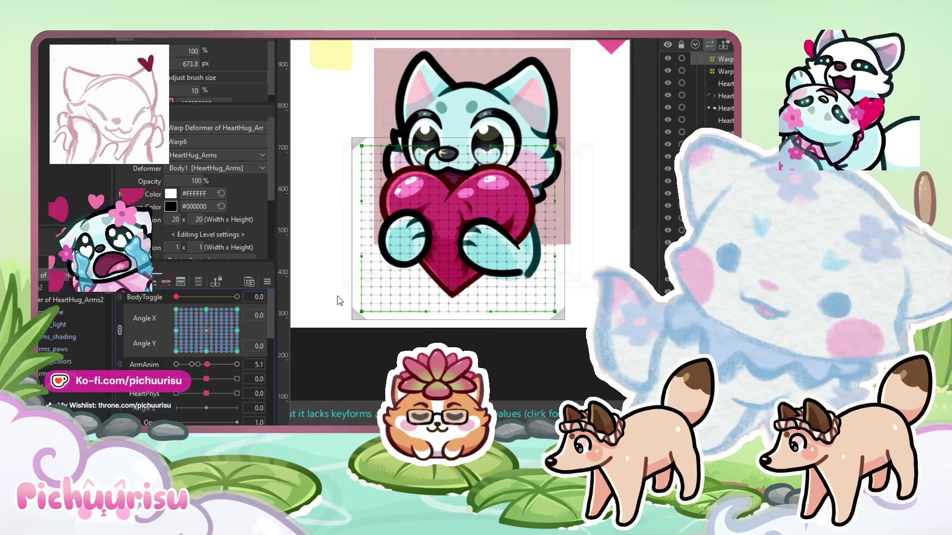
# Jump to the downward-looking head angle and preview it swung left and right
pyautogui.click(176, 364)
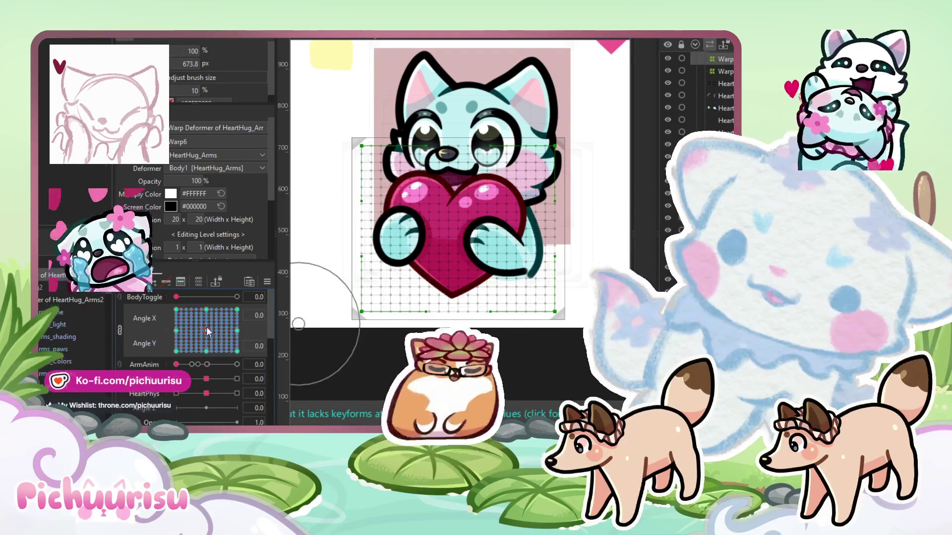
pyautogui.moveTo(206, 330); pyautogui.dragTo(211, 351)
pyautogui.moveTo(210, 386); pyautogui.dragTo(195, 385)
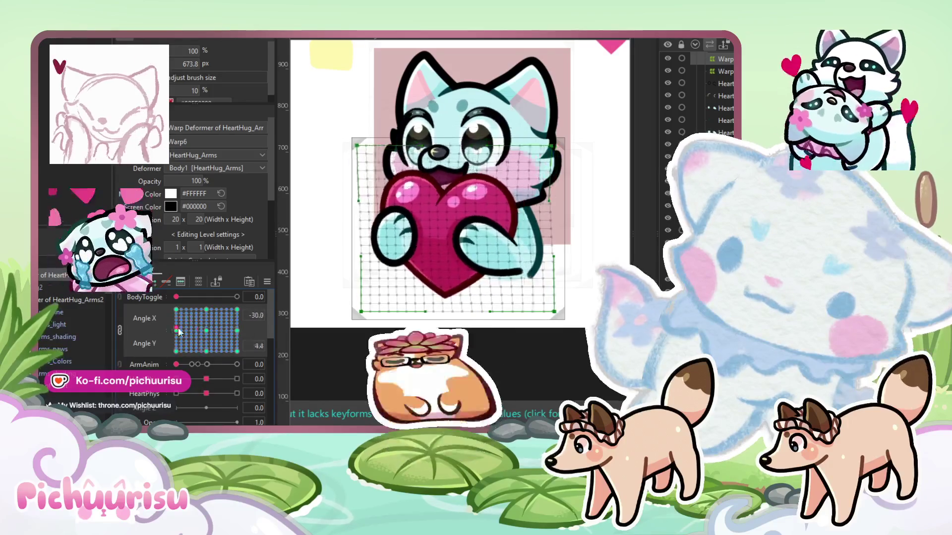
pyautogui.moveTo(193, 352); pyautogui.dragTo(259, 349)
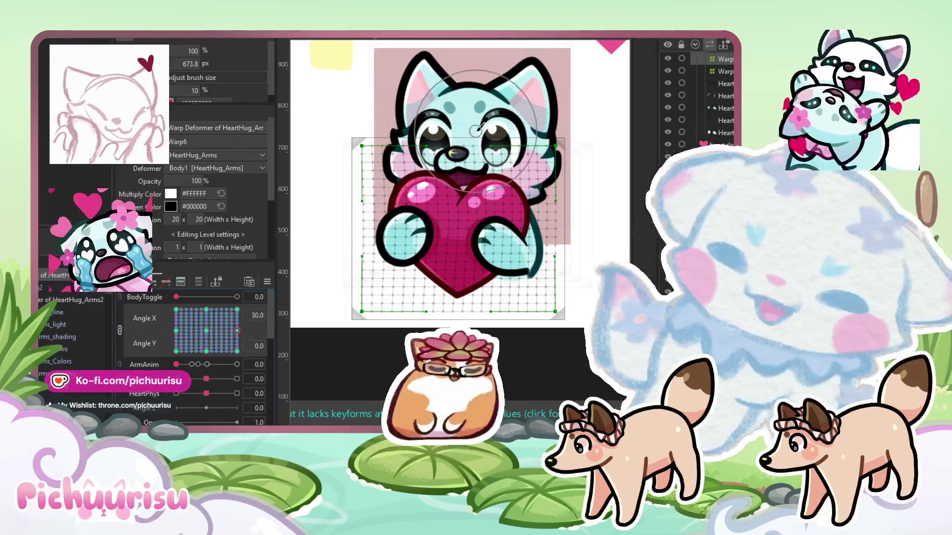
pyautogui.scroll(2, 476, 130)
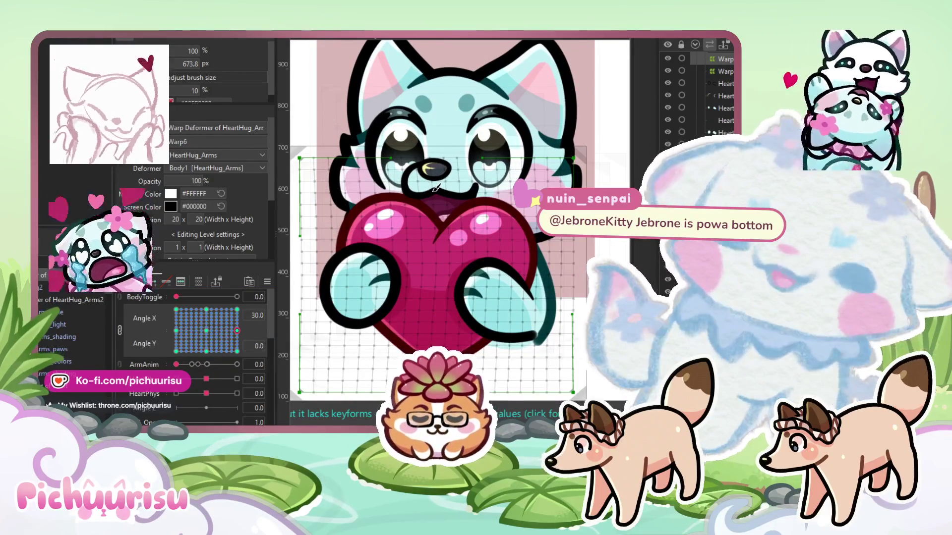
pyautogui.scroll(-2, 435, 188)
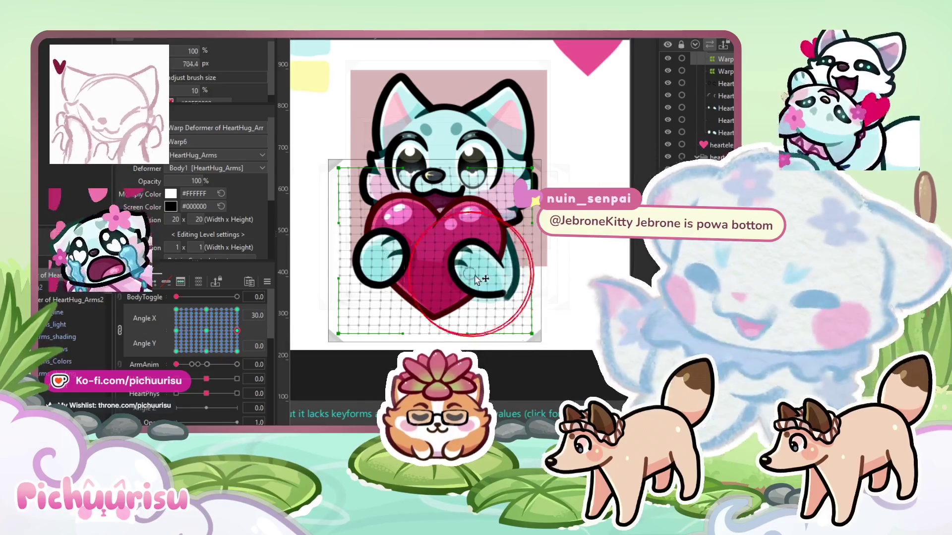
# Set the head straight down at Angle Y -30, comparing upward and diagonal poses
pyautogui.click(207, 331)
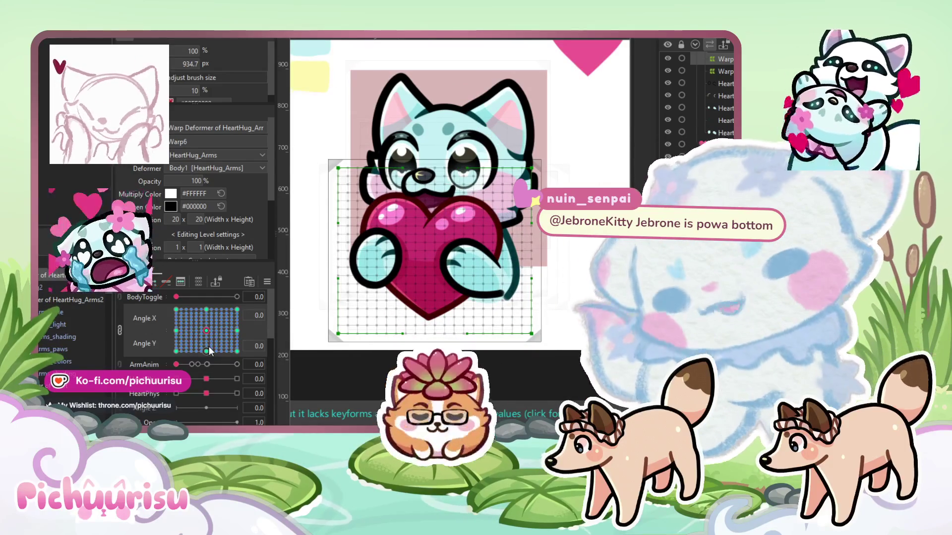
pyautogui.click(207, 350)
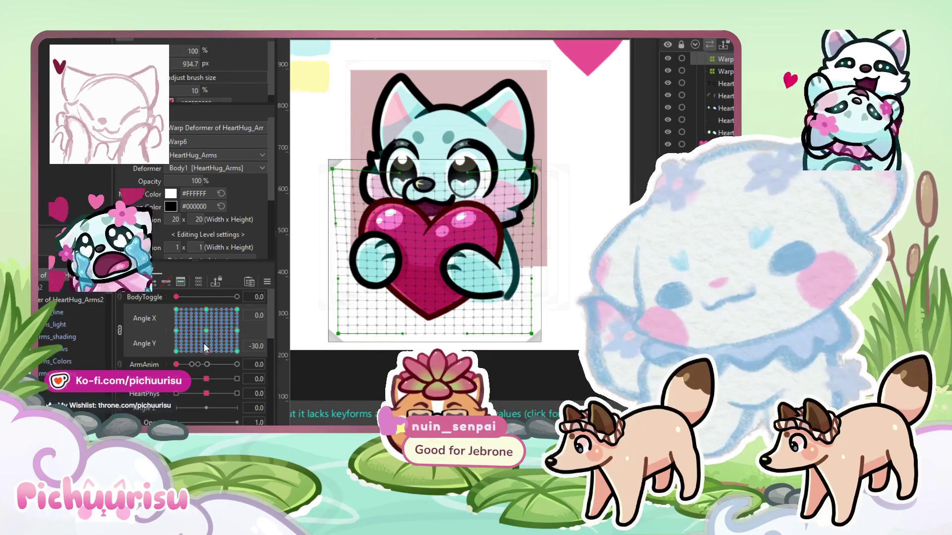
pyautogui.scroll(3, 438, 238)
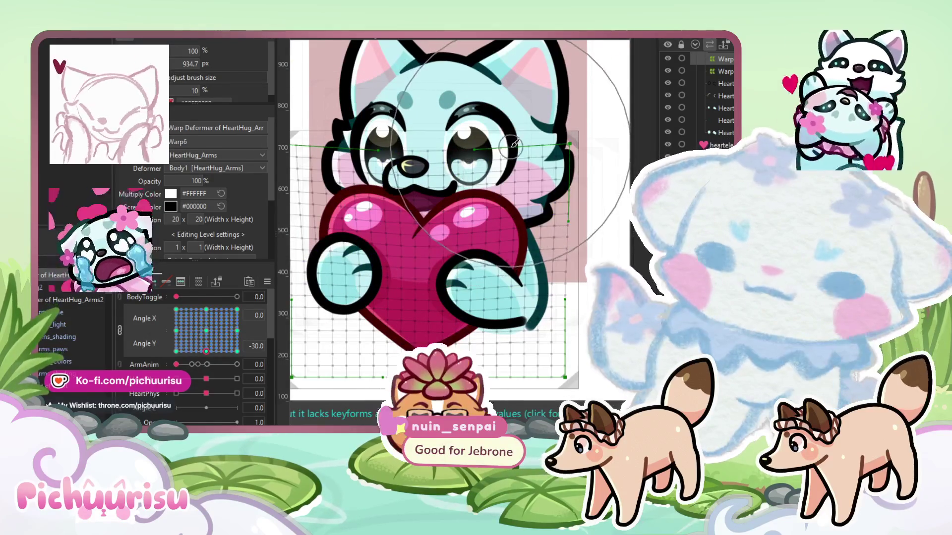
pyautogui.hscroll(-3, 604, 203)
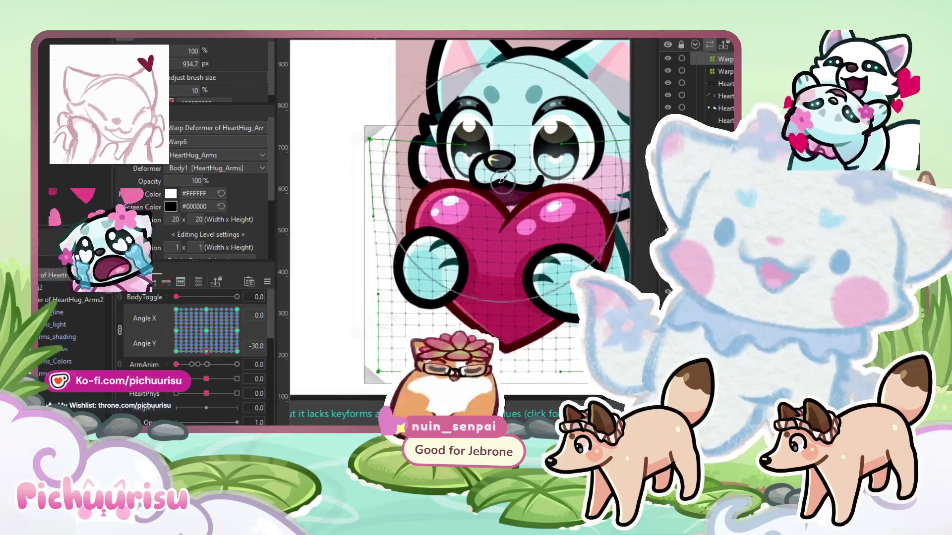
pyautogui.hscroll(2, 340, 206)
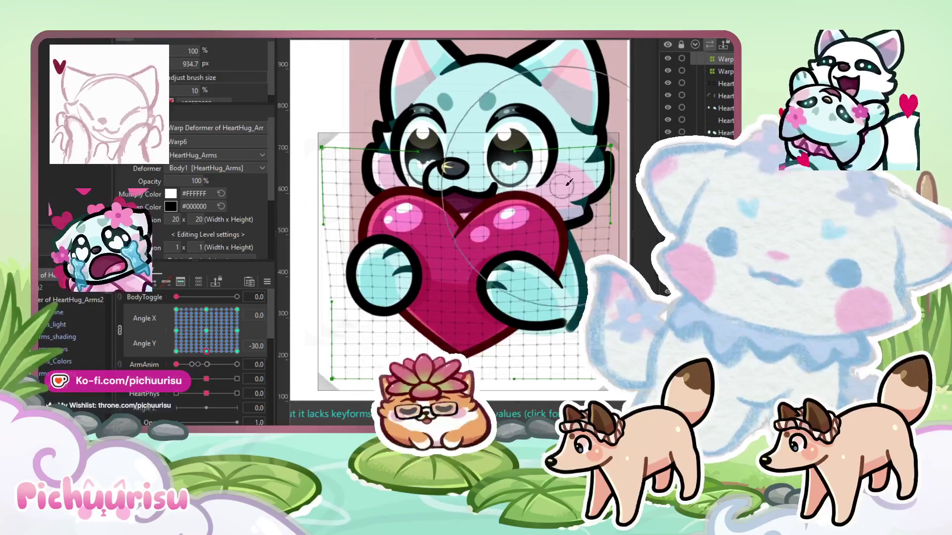
pyautogui.scroll(-2, 443, 213)
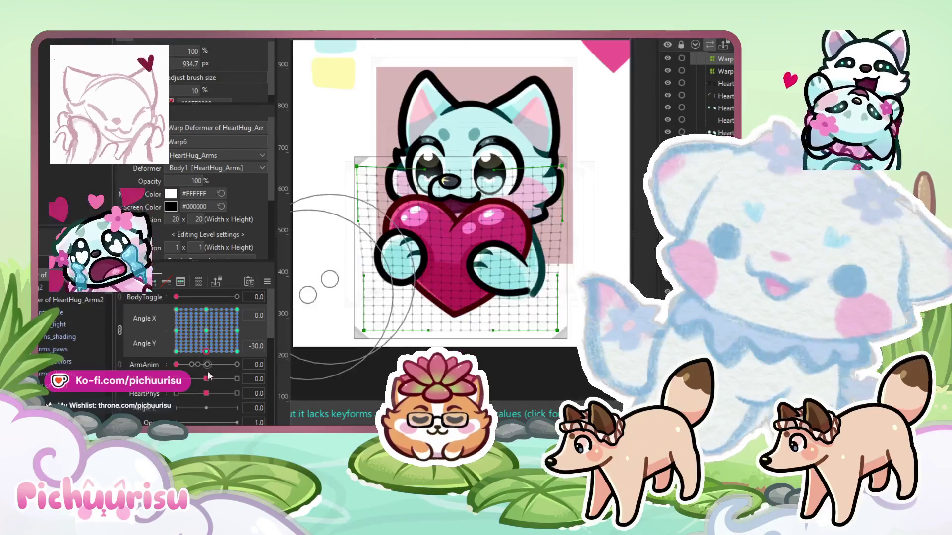
pyautogui.moveTo(206, 353); pyautogui.dragTo(209, 323)
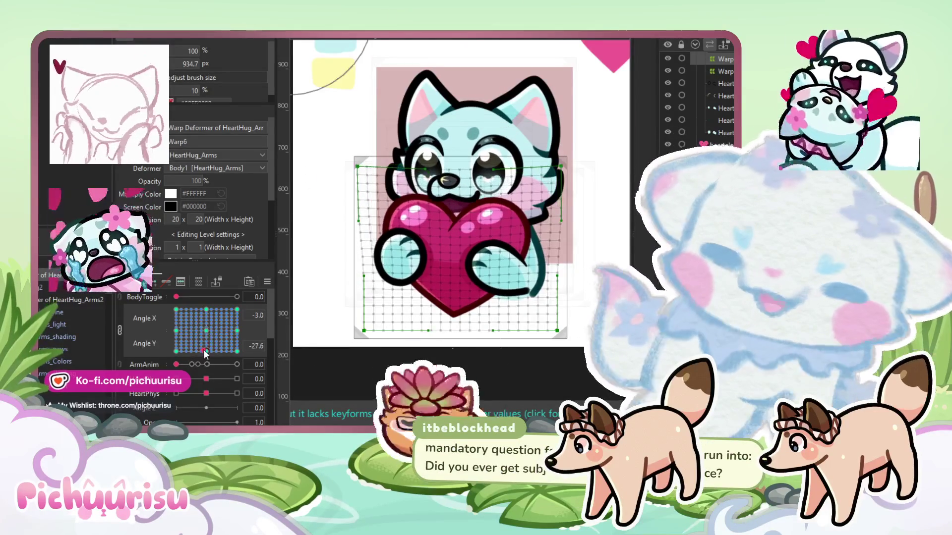
pyautogui.click(206, 351)
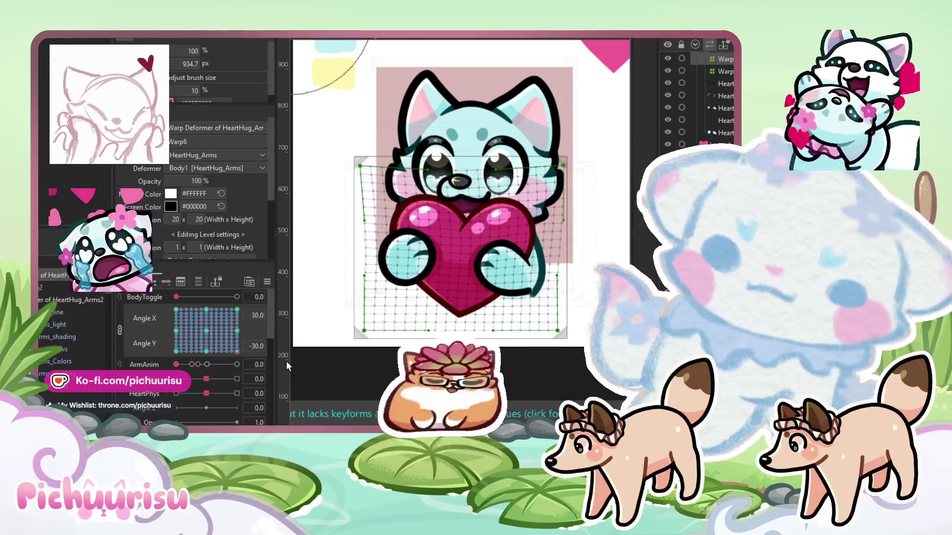
pyautogui.moveTo(182, 293)
pyautogui.mouseDown()
pyautogui.moveTo(333, 329)
pyautogui.moveTo(333, 360)
pyautogui.moveTo(174, 353)
pyautogui.mouseUp()
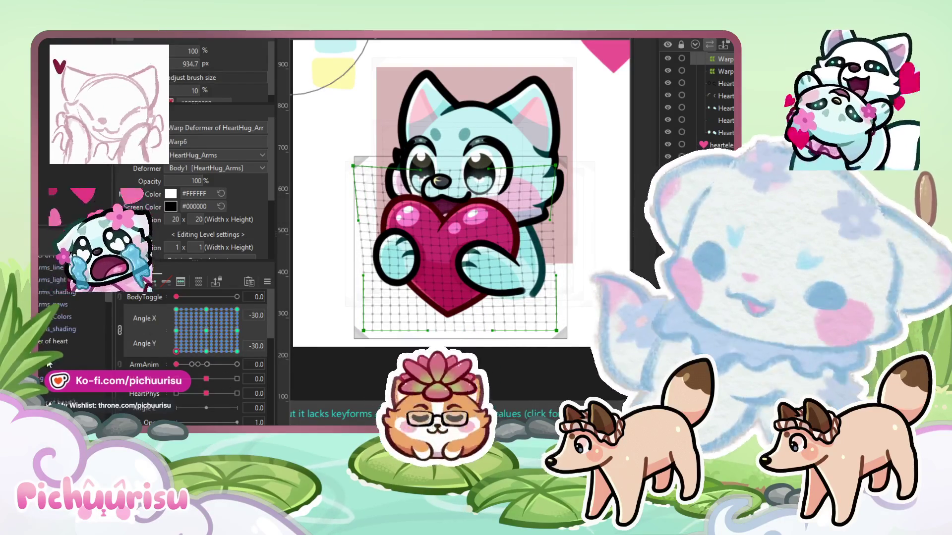
# Select the heart's third warp deformer and test its response to ArmAnim 5.1
pyautogui.click(444, 225)
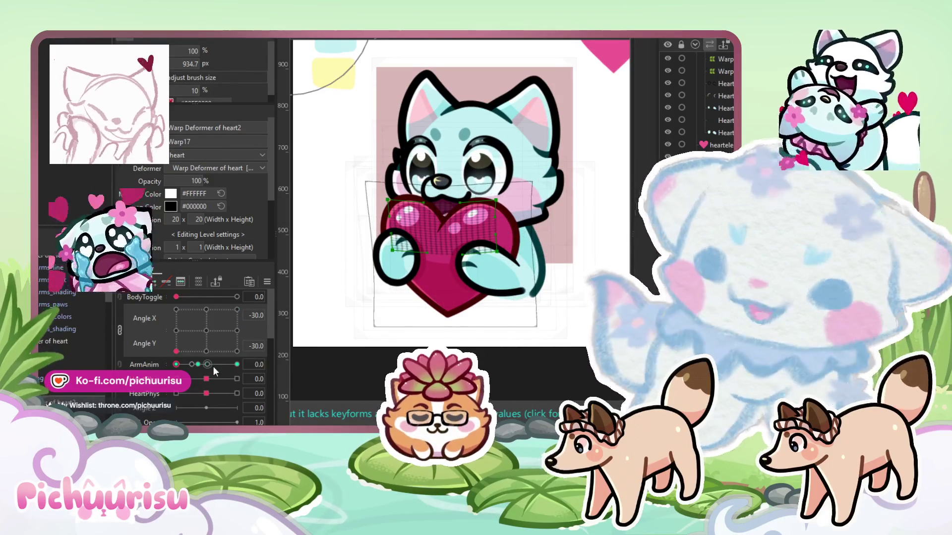
pyautogui.click(208, 365)
pyautogui.click(400, 207)
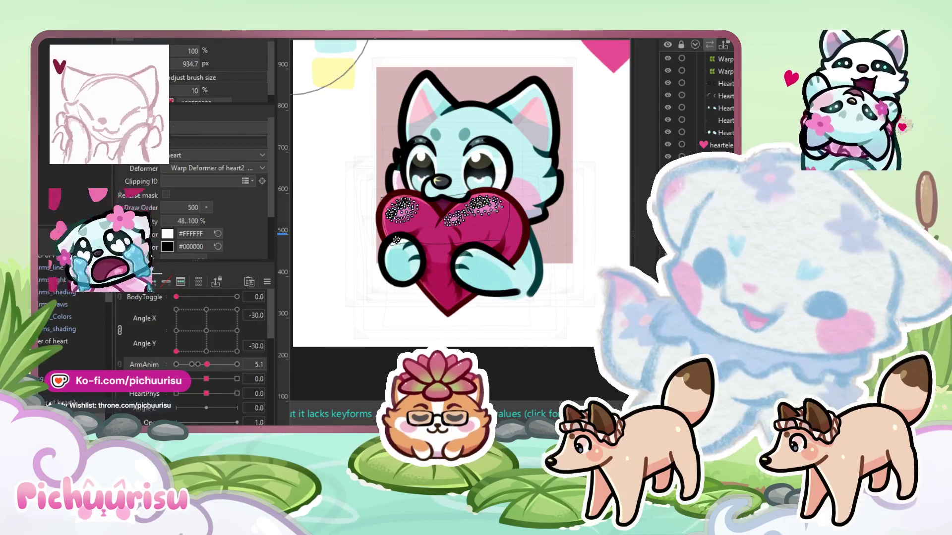
pyautogui.scroll(3, 443, 186)
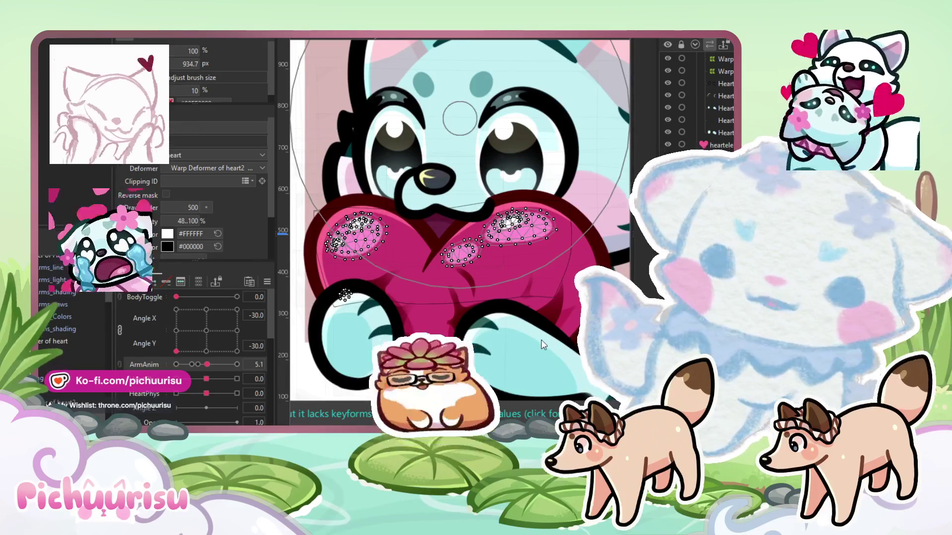
pyautogui.click(556, 277)
pyautogui.moveTo(213, 361)
pyautogui.mouseDown()
pyautogui.moveTo(227, 365)
pyautogui.moveTo(206, 365)
pyautogui.mouseUp()
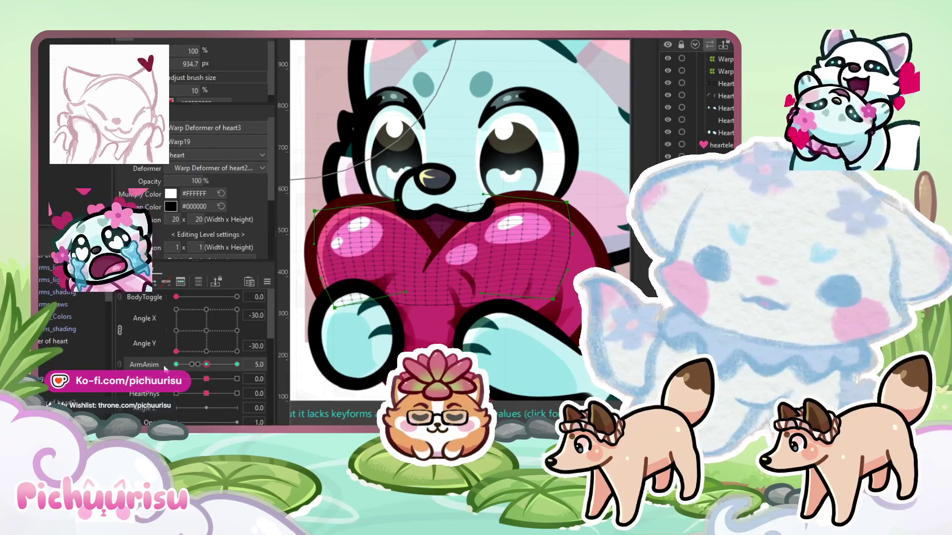
# Box-select and move the heart3 warp points at the Angle X -30 and 30 keyforms
pyautogui.click(176, 331)
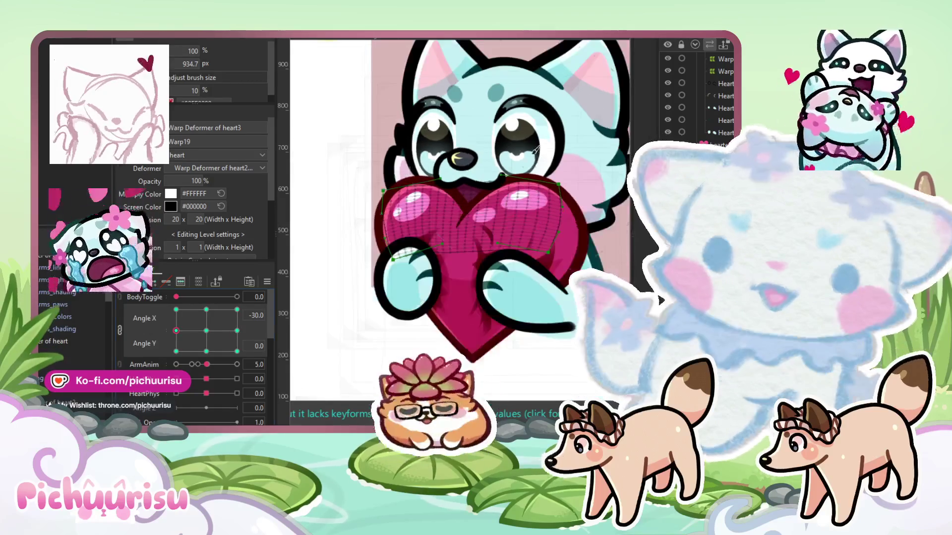
pyautogui.scroll(2, 518, 283)
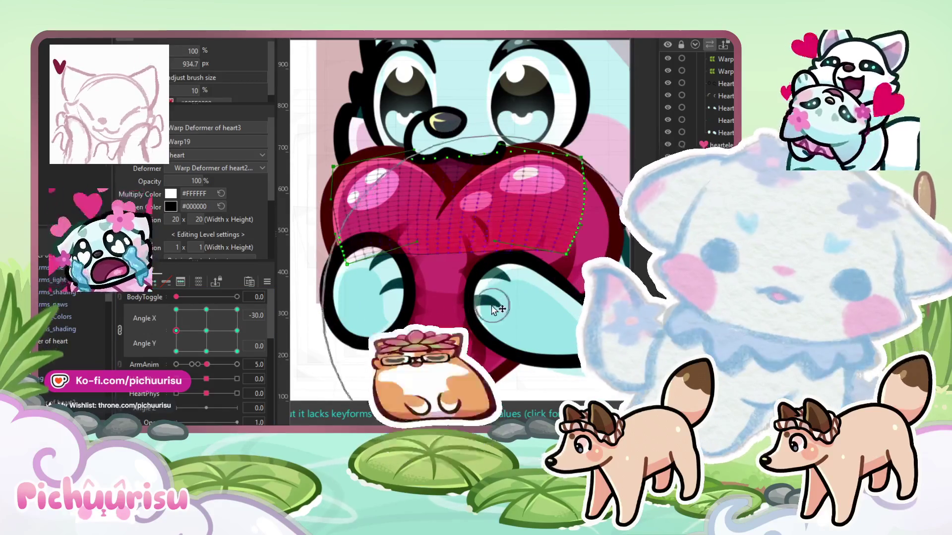
pyautogui.scroll(-2, 294, 199)
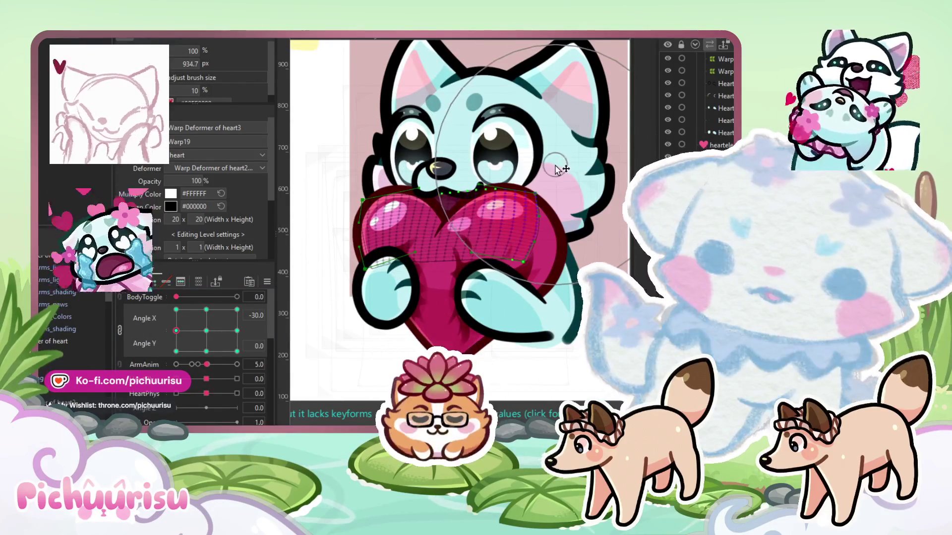
pyautogui.moveTo(526, 198); pyautogui.dragTo(553, 228)
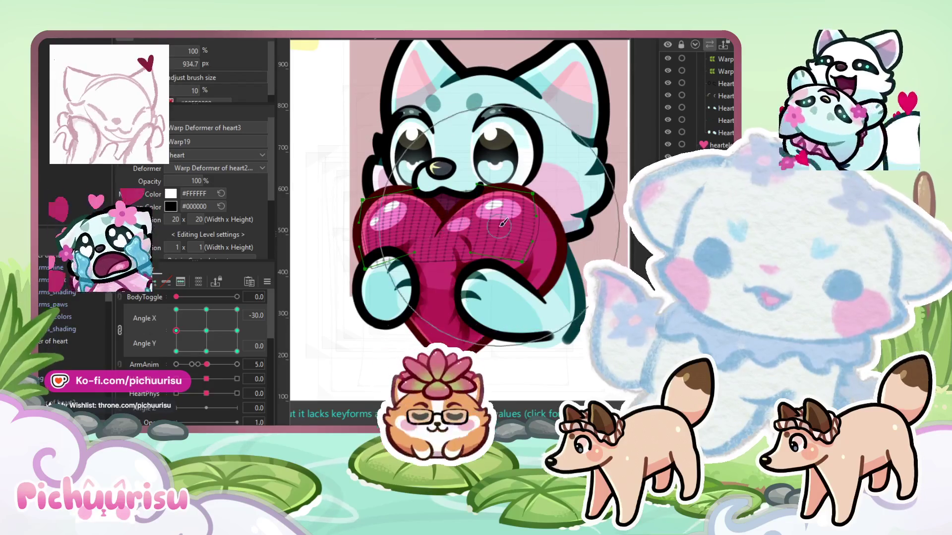
pyautogui.click(307, 233)
pyautogui.click(237, 331)
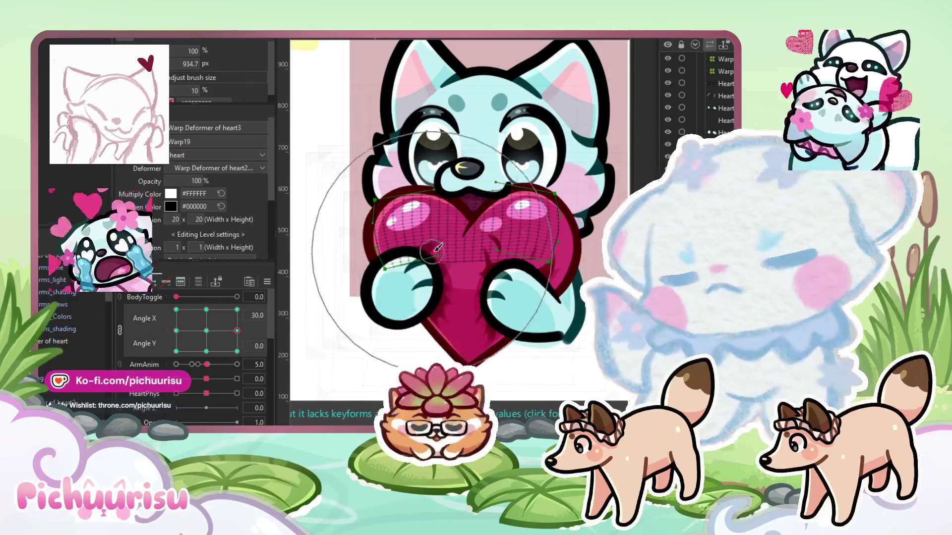
pyautogui.moveTo(377, 188); pyautogui.dragTo(494, 273)
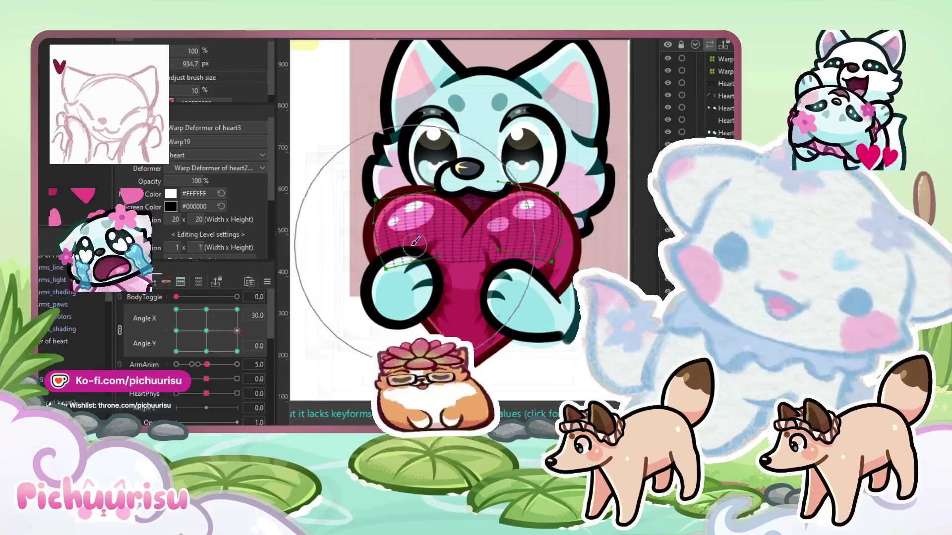
pyautogui.click(556, 298)
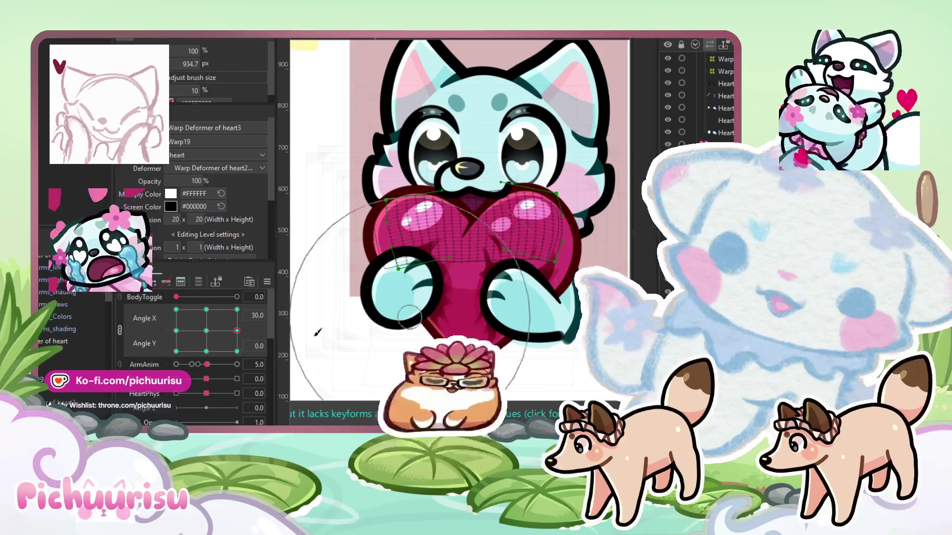
# Preview the heart at Angle Y 30 and -30, then at an in-between lower-left angle
pyautogui.click(207, 309)
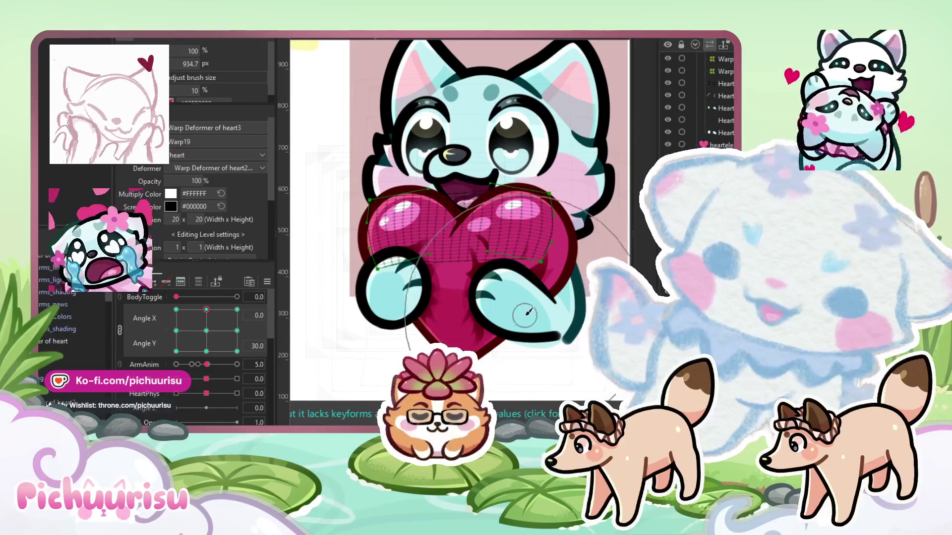
pyautogui.click(207, 351)
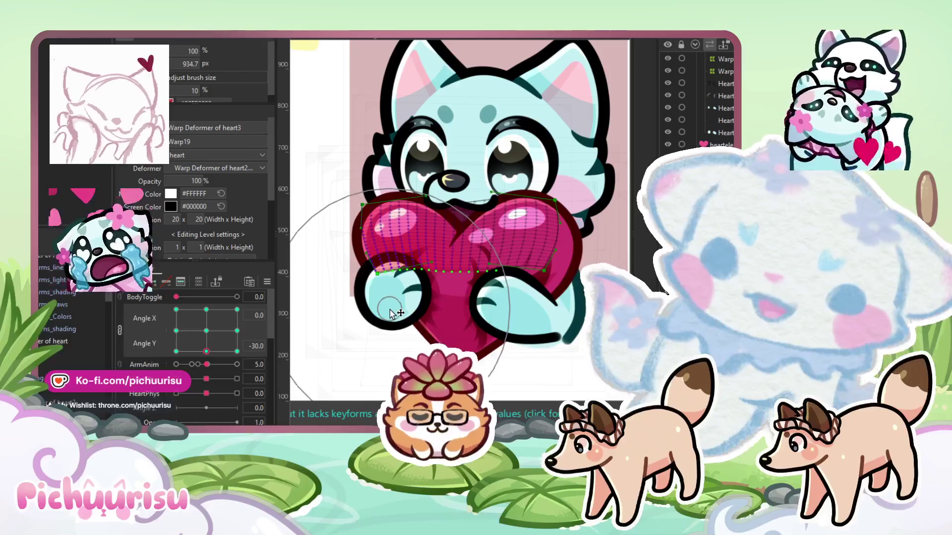
pyautogui.click(201, 323)
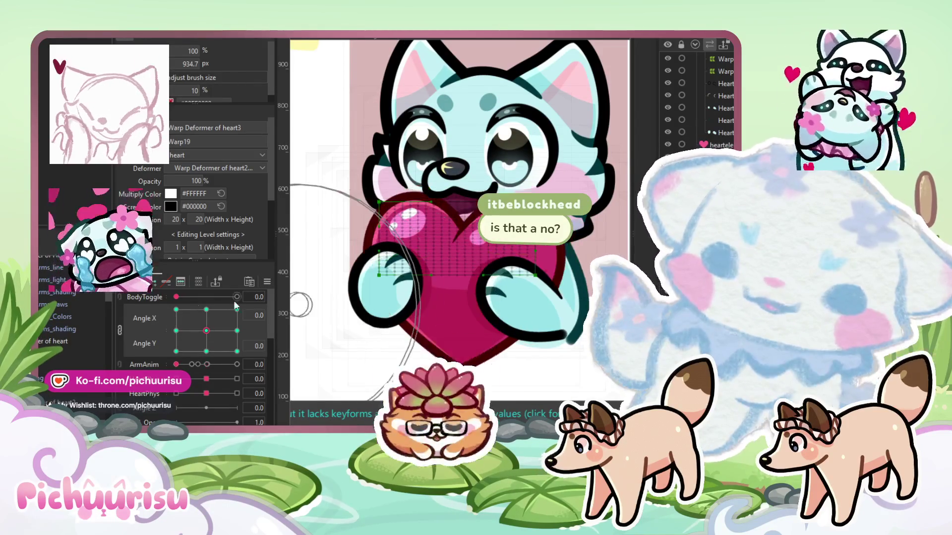
pyautogui.moveTo(197, 322)
pyautogui.mouseDown()
pyautogui.moveTo(188, 356)
pyautogui.moveTo(182, 337)
pyautogui.moveTo(170, 352)
pyautogui.mouseUp()
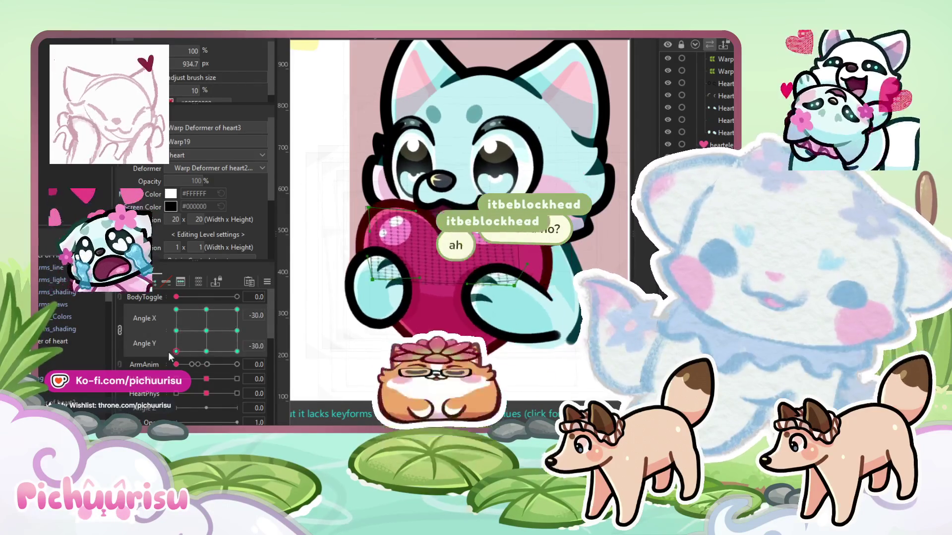
# Select the heart4 warp deformer and check its shape at Angle X ±30 and Angle Y -30
pyautogui.click(446, 318)
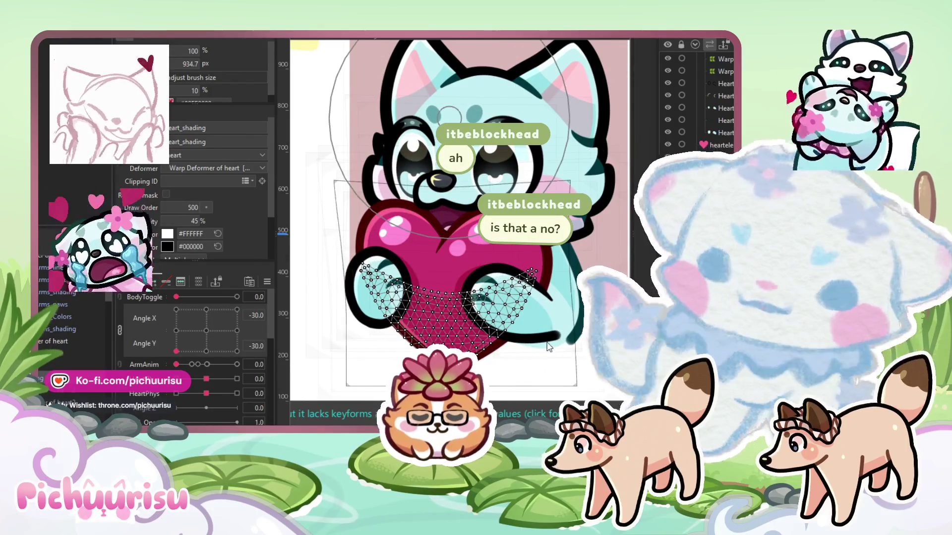
pyautogui.click(549, 347)
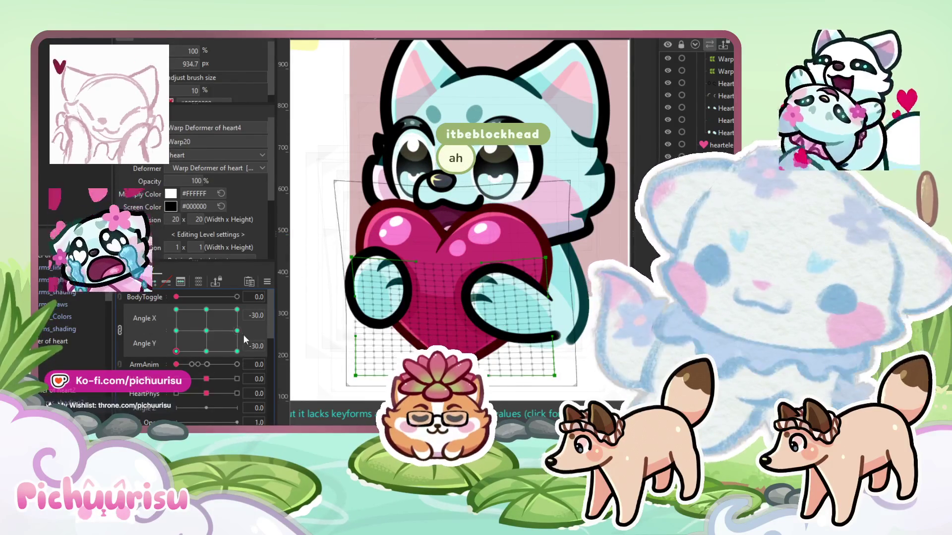
pyautogui.click(237, 331)
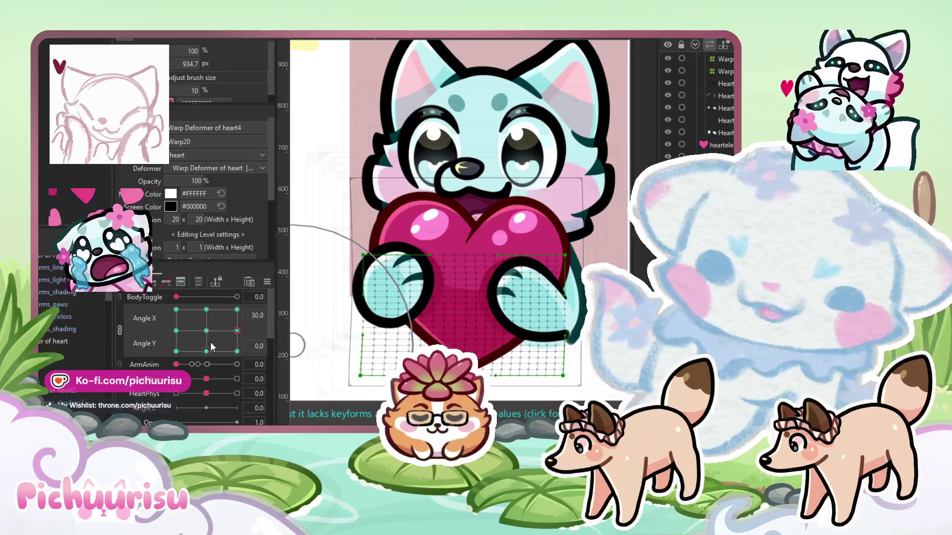
pyautogui.click(191, 331)
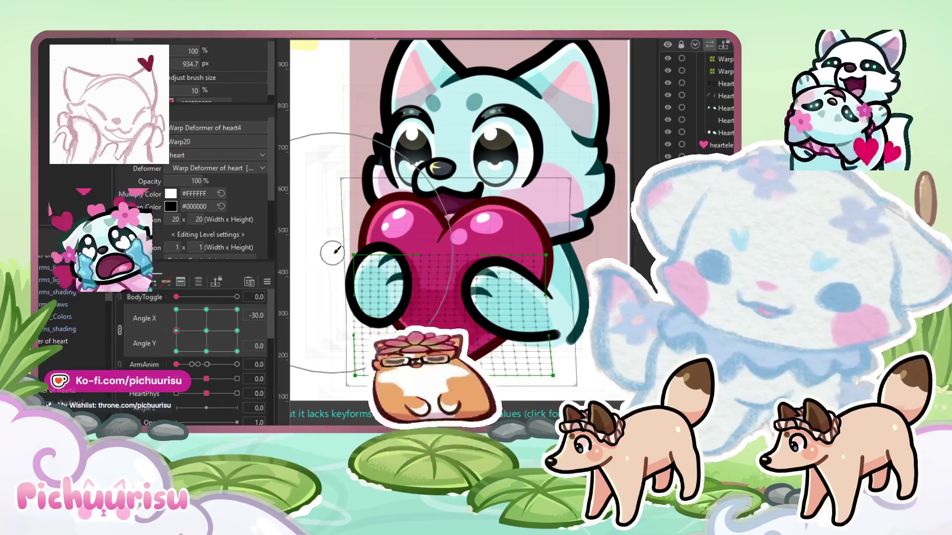
pyautogui.click(206, 351)
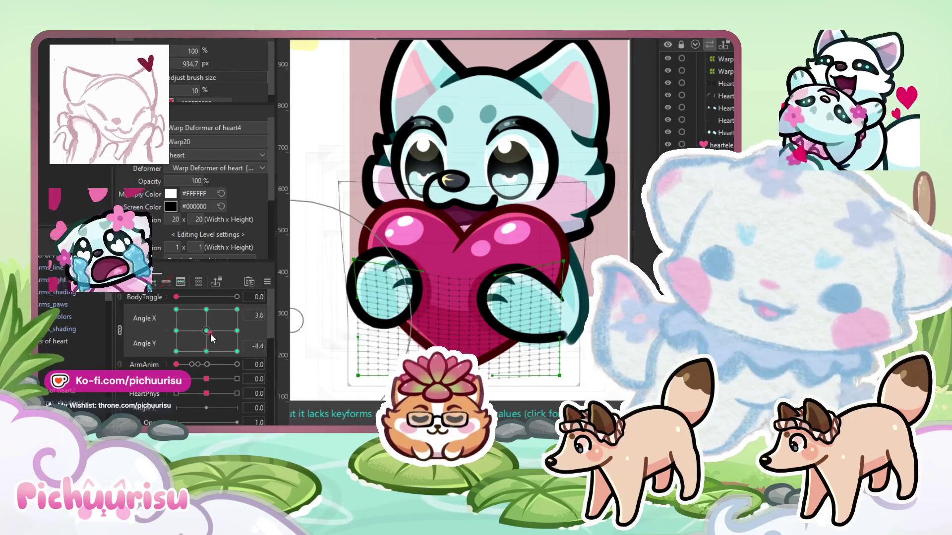
pyautogui.click(191, 351)
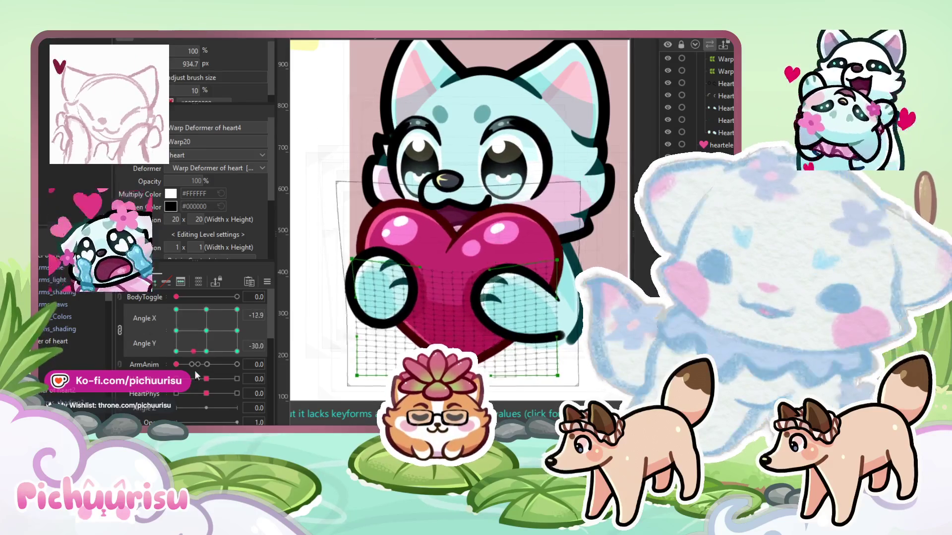
pyautogui.click(190, 351)
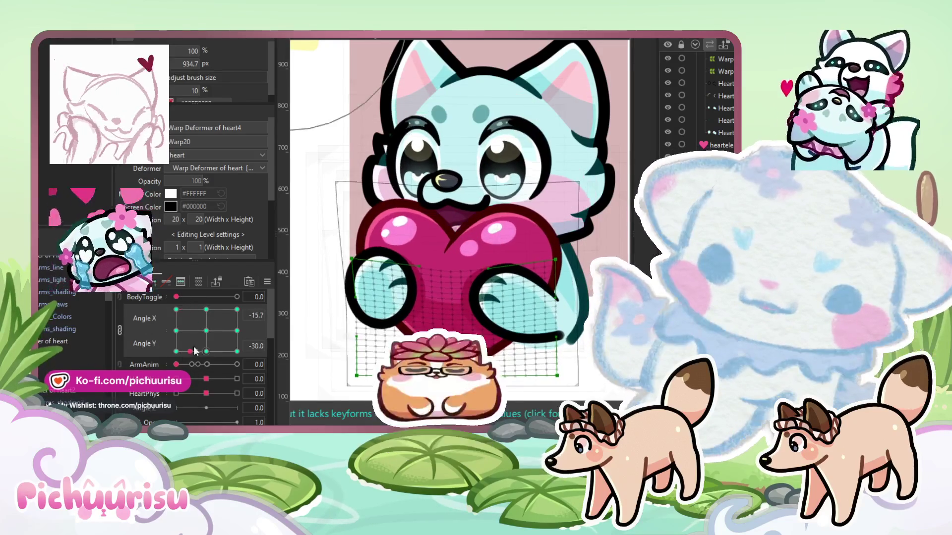
# Reset both face angles to 0 and preview poses turned fully left and down
pyautogui.click(206, 331)
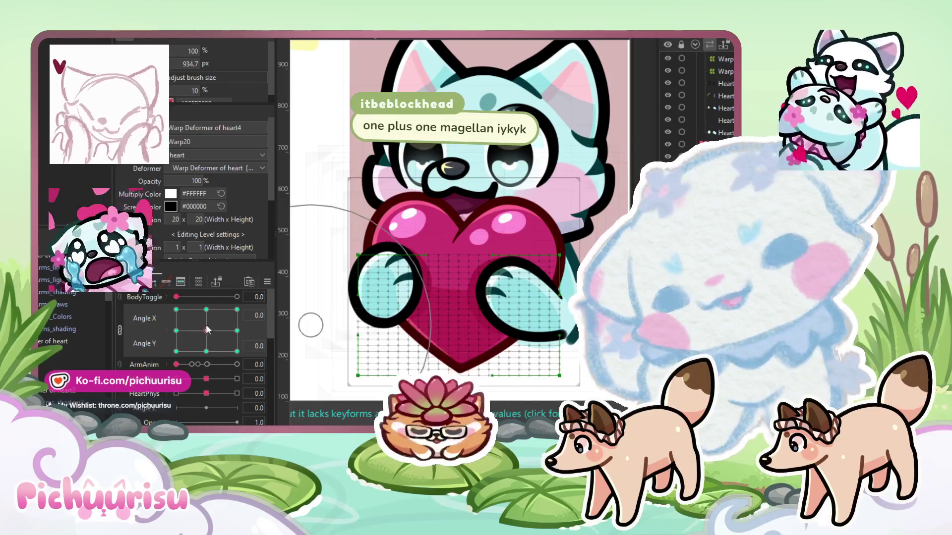
pyautogui.moveTo(207, 330)
pyautogui.mouseDown()
pyautogui.moveTo(197, 311)
pyautogui.moveTo(258, 329)
pyautogui.moveTo(179, 361)
pyautogui.moveTo(209, 359)
pyautogui.mouseUp()
pyautogui.moveTo(284, 410); pyautogui.dragTo(153, 413)
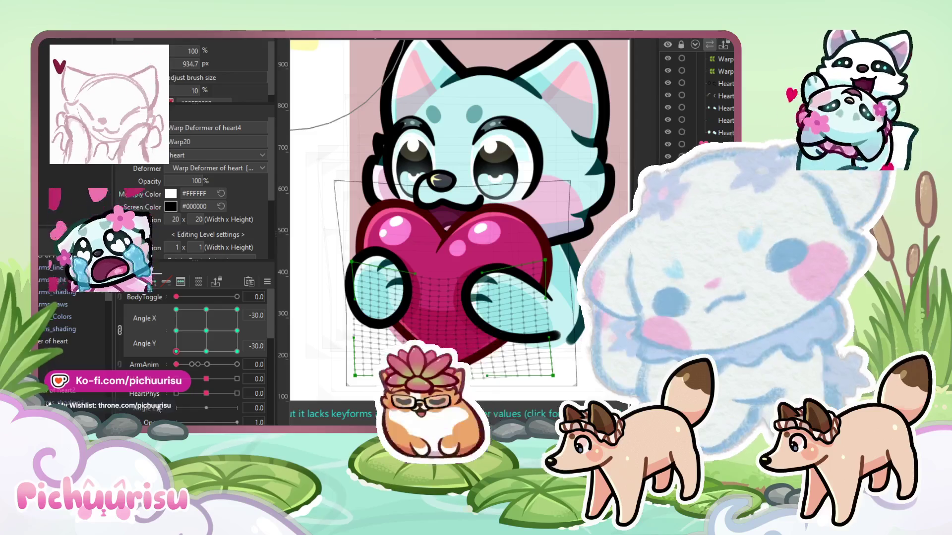
pyautogui.click(364, 280)
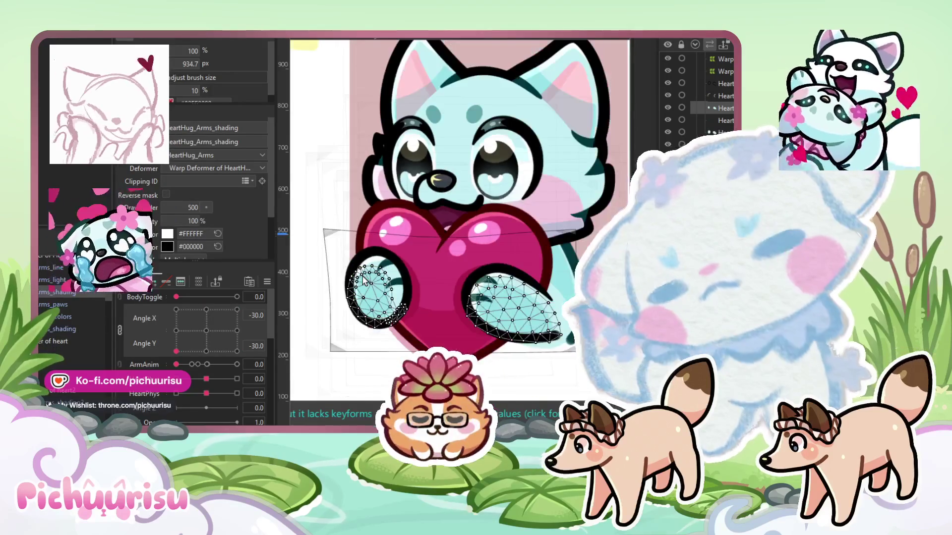
# At Angle X -30, Angle Y 0, reshape the left and right arm meshes to follow the heart
pyautogui.click(175, 331)
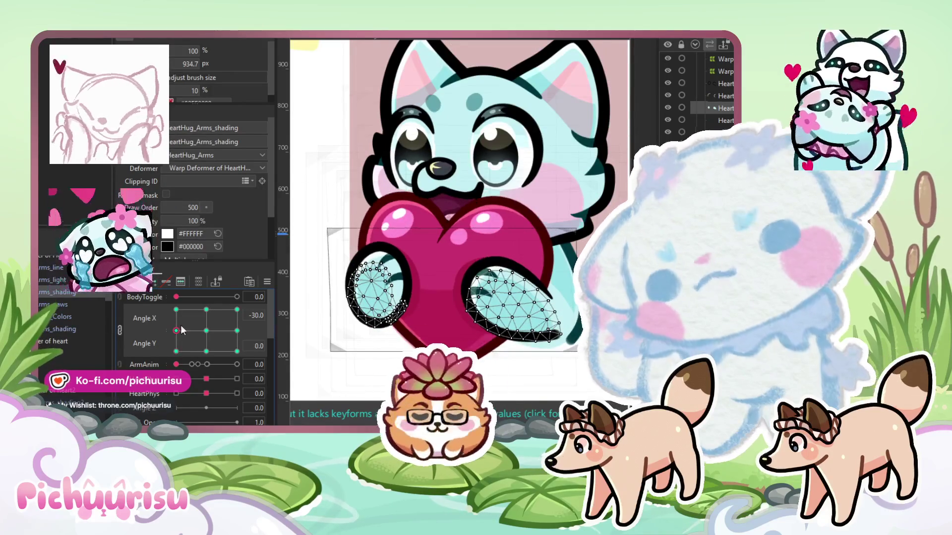
pyautogui.scroll(4, 430, 296)
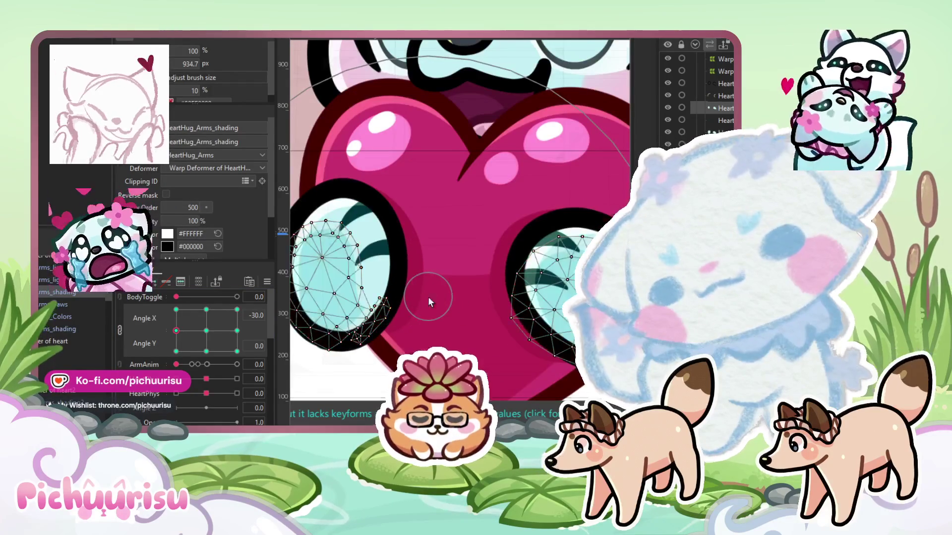
pyautogui.scroll(-2, 433, 293)
pyautogui.moveTo(516, 300); pyautogui.dragTo(575, 337)
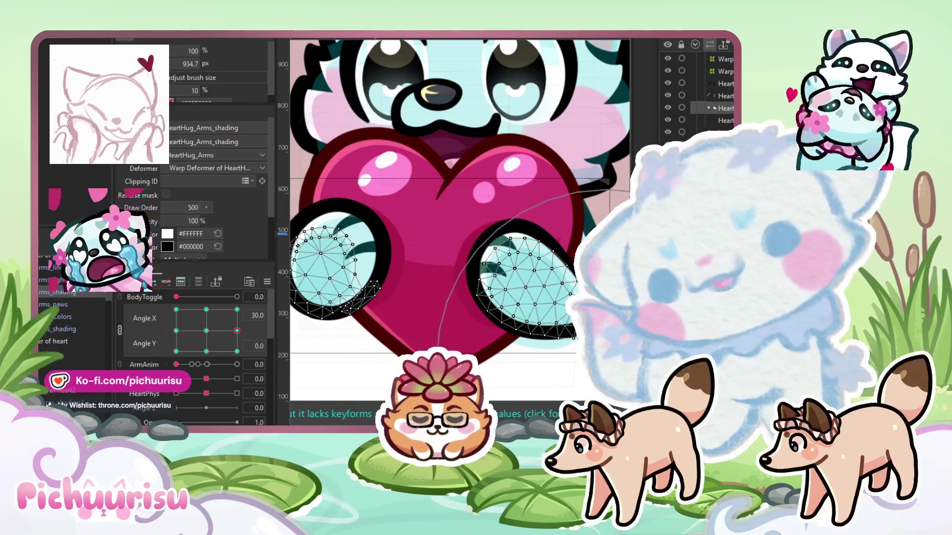
pyautogui.moveTo(351, 296); pyautogui.dragTo(415, 321)
pyautogui.moveTo(347, 238); pyautogui.dragTo(415, 321)
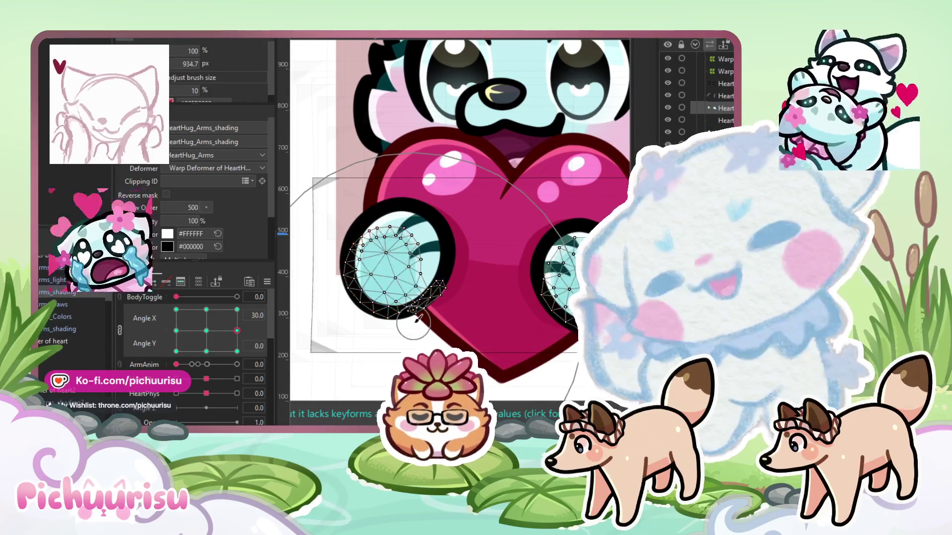
# Preview the arms at Angle Y 30, at Angle Y -30, and with the face turned left and down
pyautogui.click(206, 310)
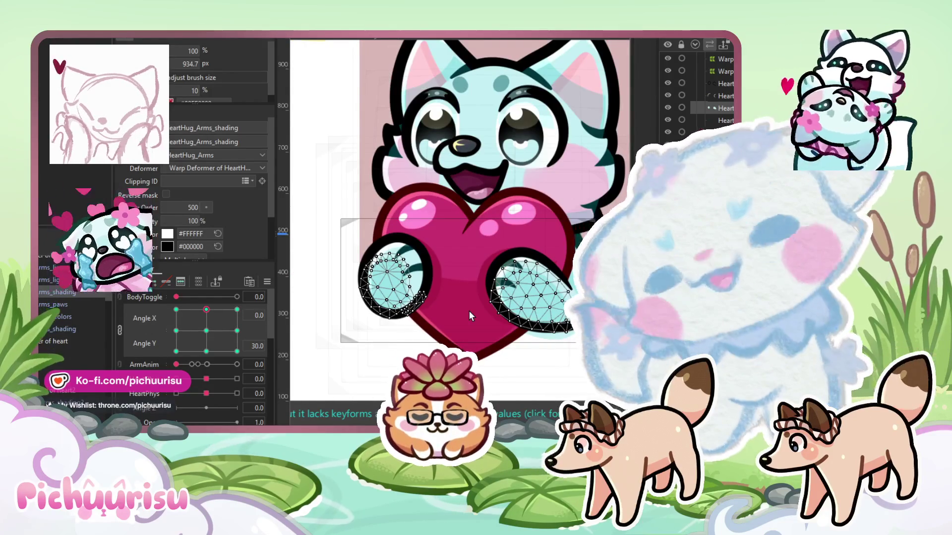
pyautogui.click(206, 352)
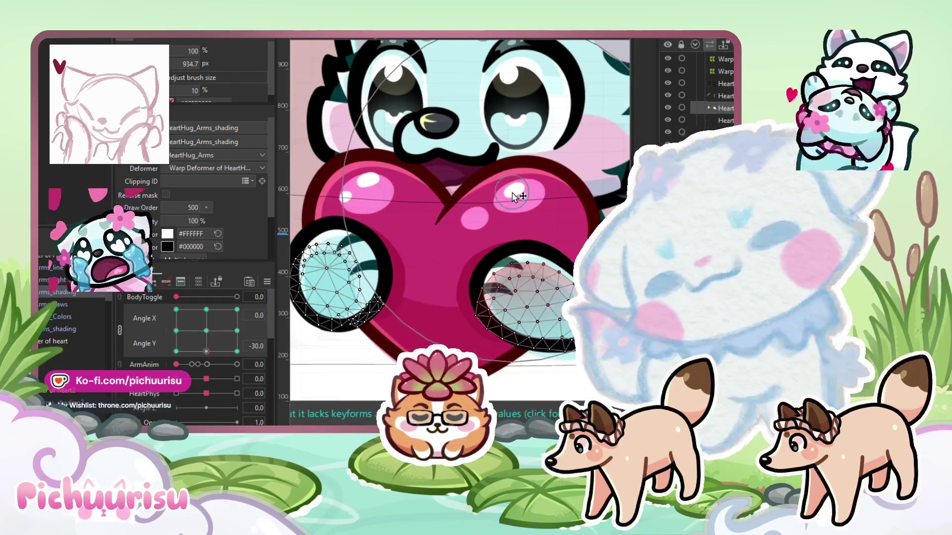
pyautogui.scroll(-2, 367, 170)
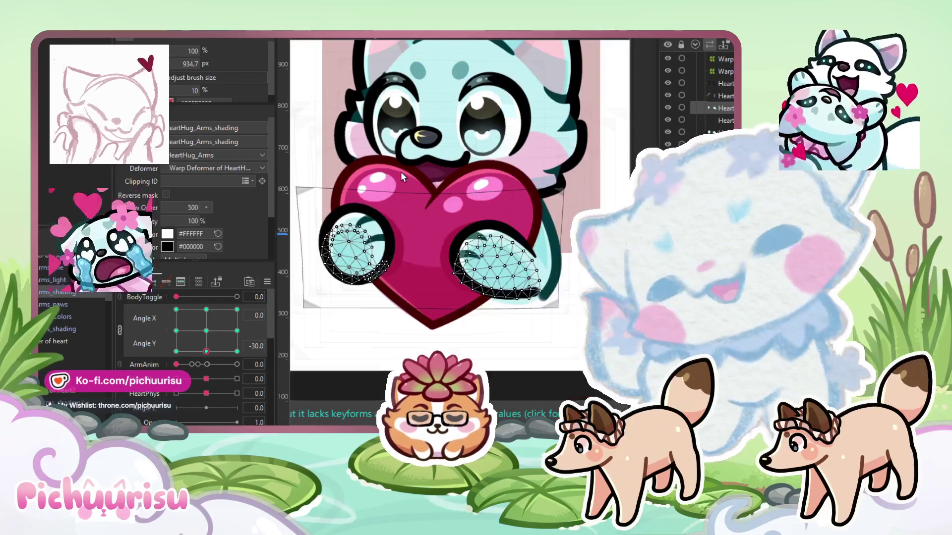
pyautogui.scroll(-2, 401, 172)
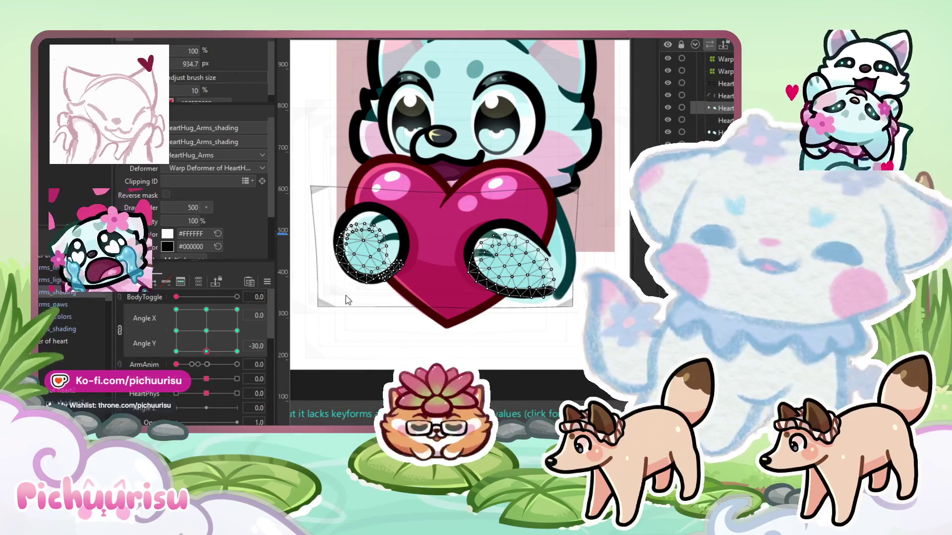
pyautogui.scroll(-2, 368, 331)
pyautogui.moveTo(206, 352)
pyautogui.mouseDown()
pyautogui.moveTo(200, 367)
pyautogui.moveTo(173, 366)
pyautogui.mouseUp()
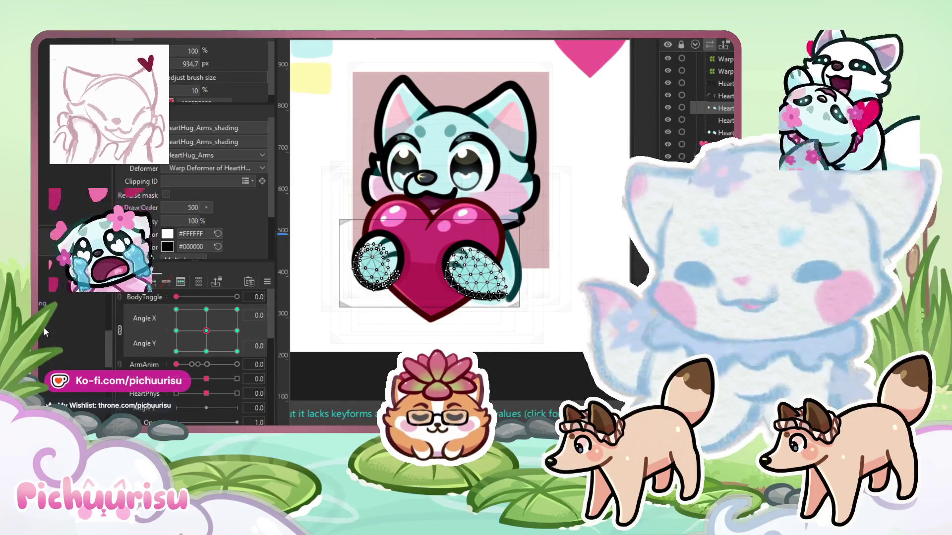
pyautogui.click(400, 268)
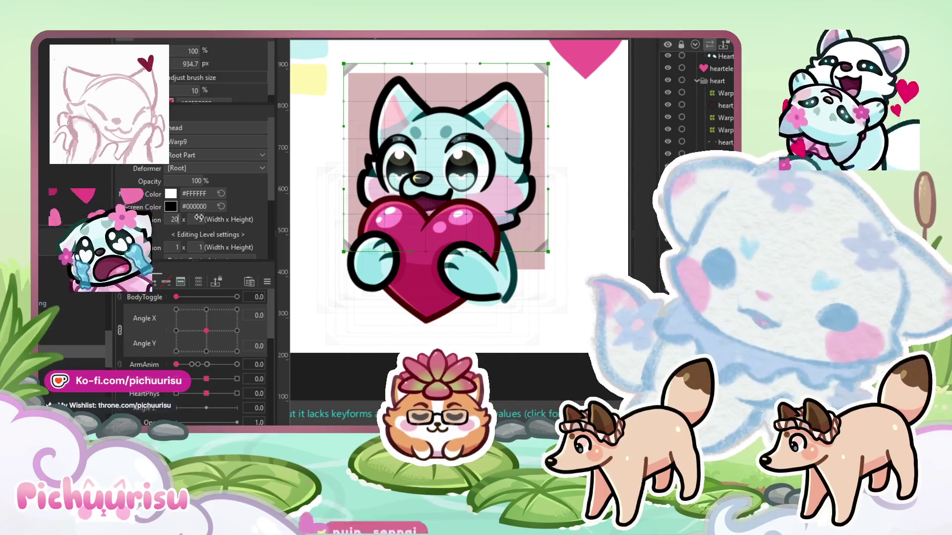
# Give the head warp deformer a 20 x 20 division with a 3 x 3 second division
pyautogui.press('Return')
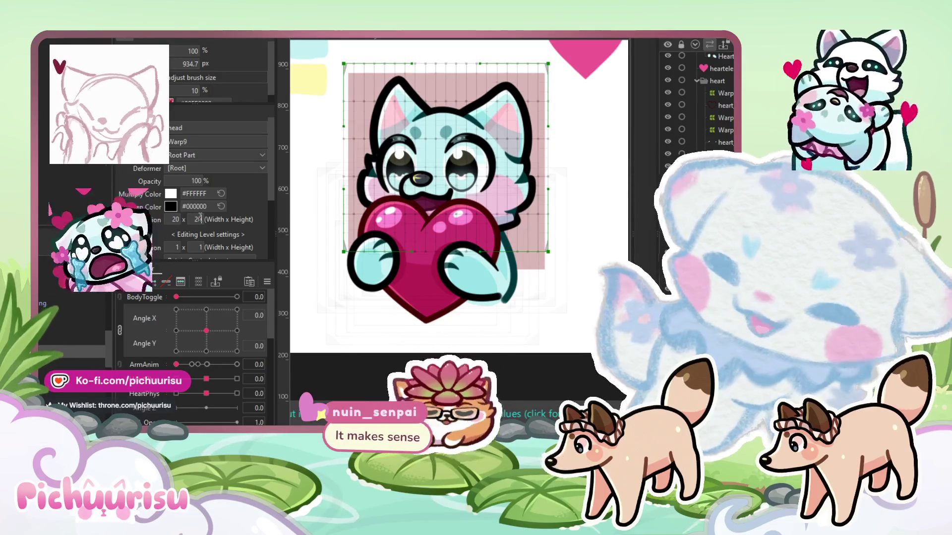
pyautogui.press('Return')
pyautogui.click(172, 248)
pyautogui.write('3')
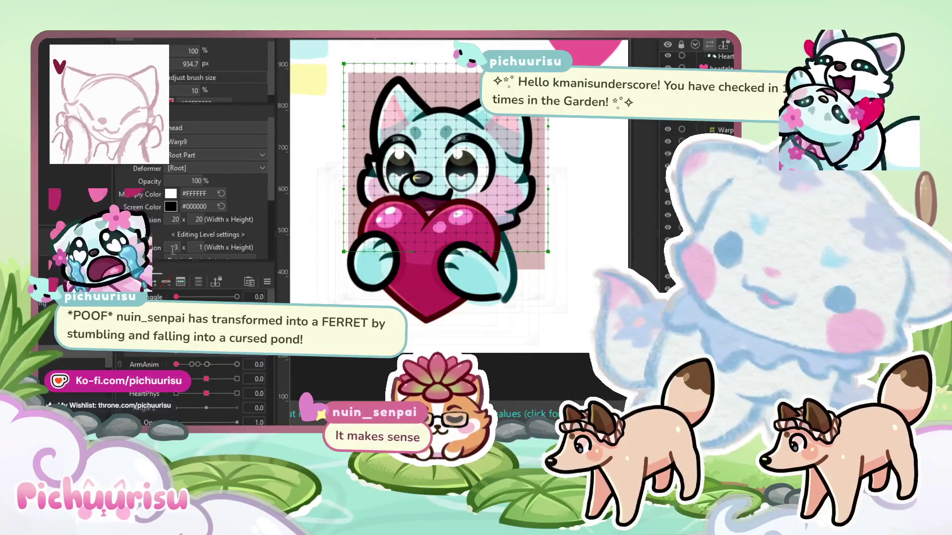
pyautogui.click(195, 247)
pyautogui.write('3')
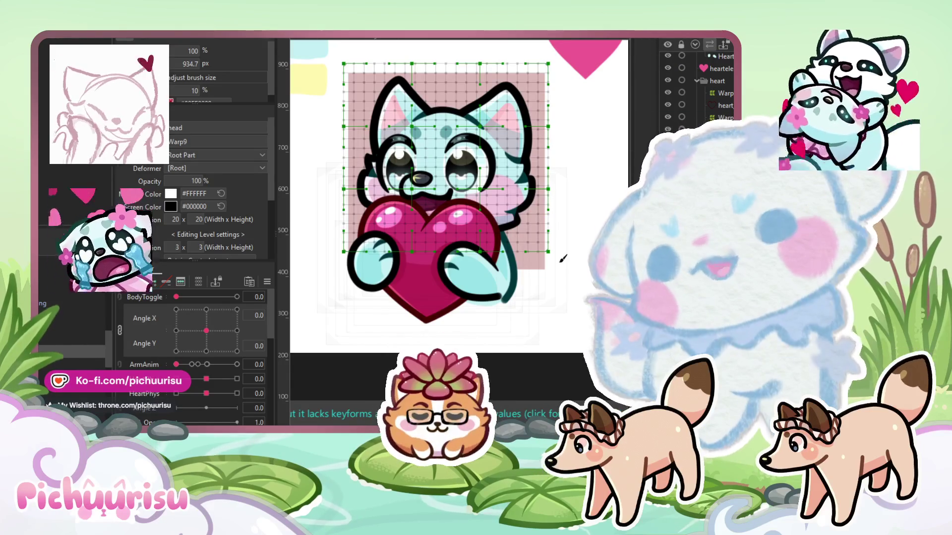
# At the Angle X 30 keyform, bend the head grid for the right-turned pose
pyautogui.moveTo(563, 258); pyautogui.dragTo(581, 248)
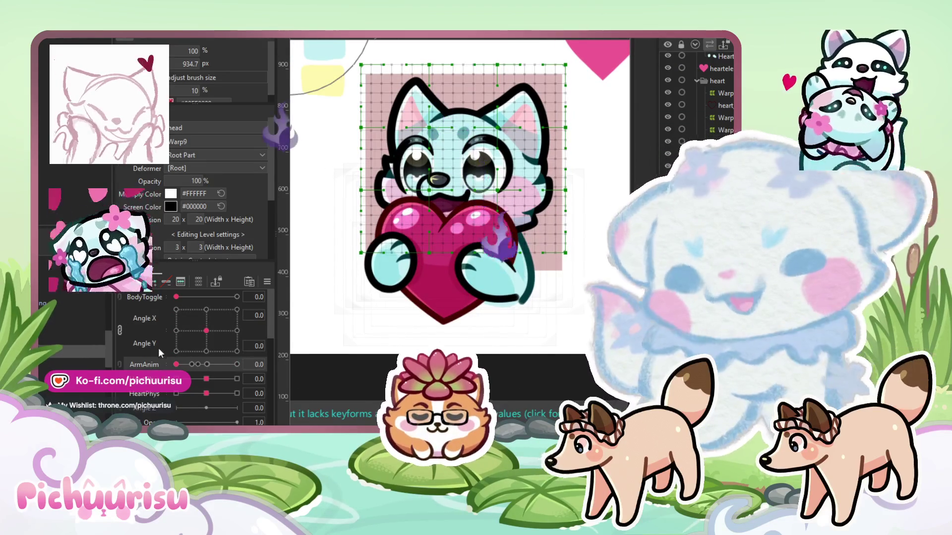
pyautogui.click(237, 331)
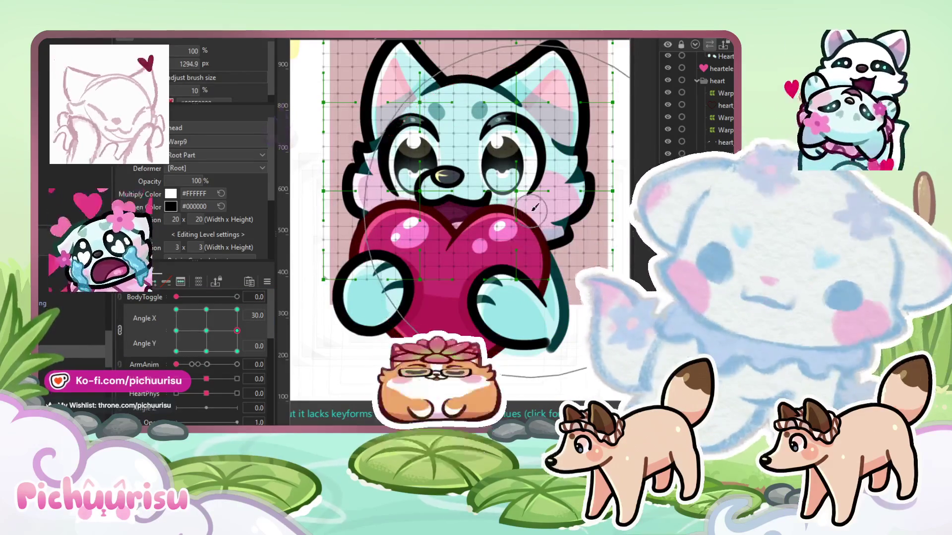
pyautogui.moveTo(513, 240); pyautogui.dragTo(491, 228)
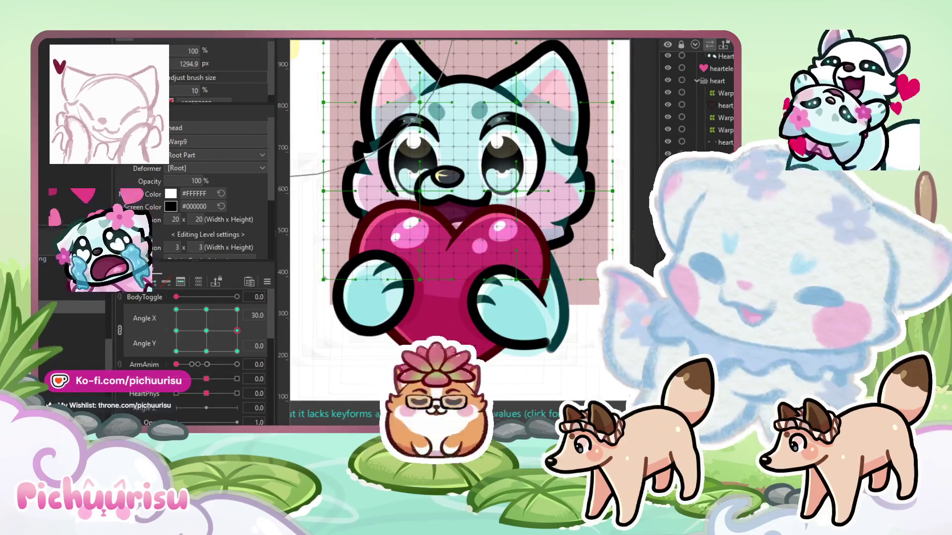
pyautogui.click(570, 149)
pyautogui.hotkey('ctrl', 'a')
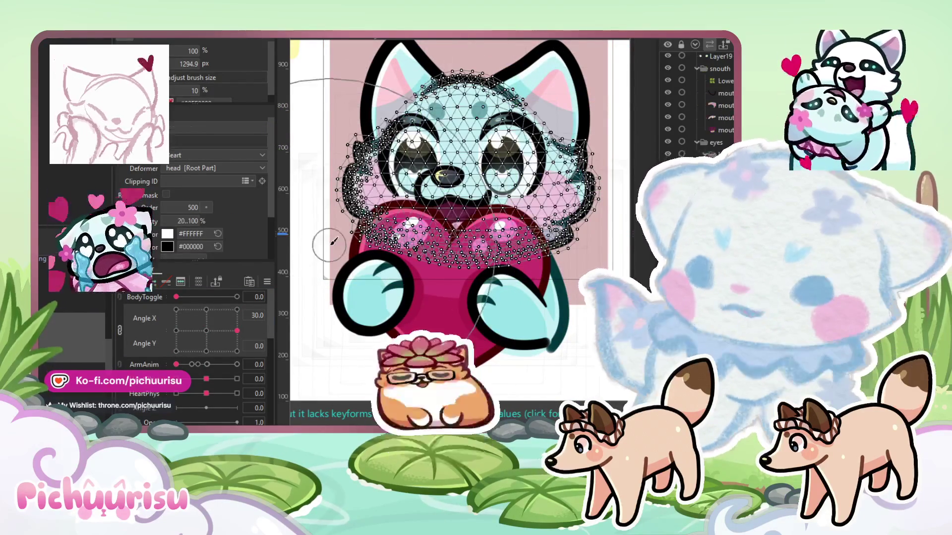
# Select the Beart warp deformer and adjust its grid points at the Angle X -30 keyform
pyautogui.scroll(-3, 408, 205)
pyautogui.click(391, 297)
pyautogui.scroll(3, 367, 243)
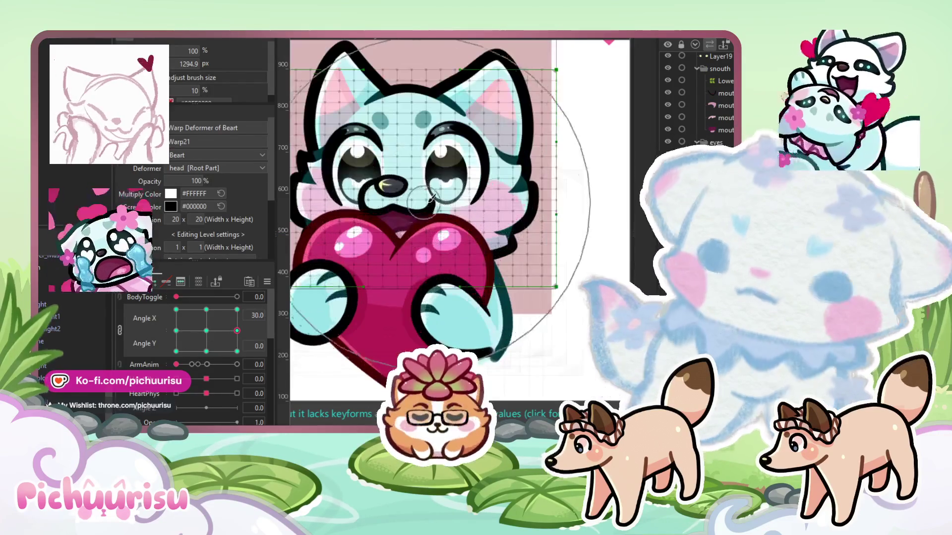
pyautogui.scroll(1, 475, 220)
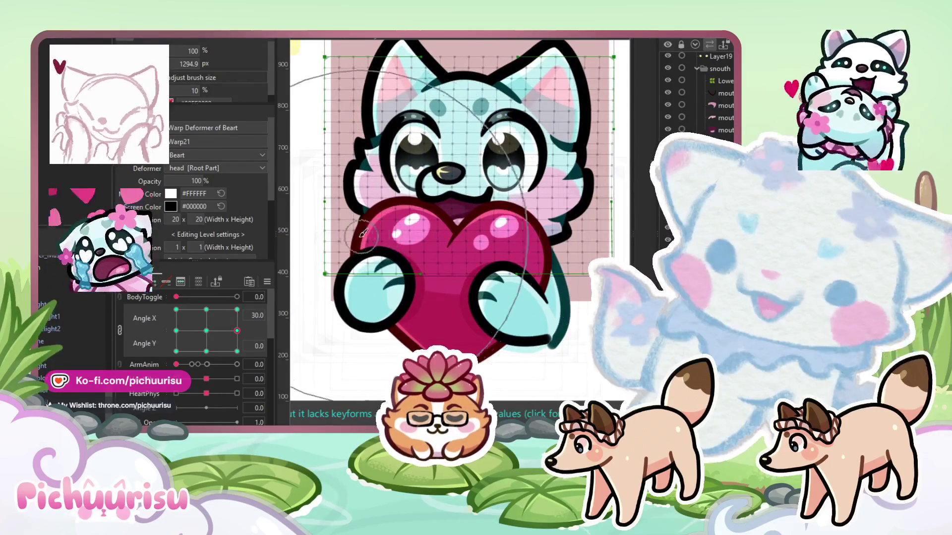
pyautogui.hscroll(3, 496, 226)
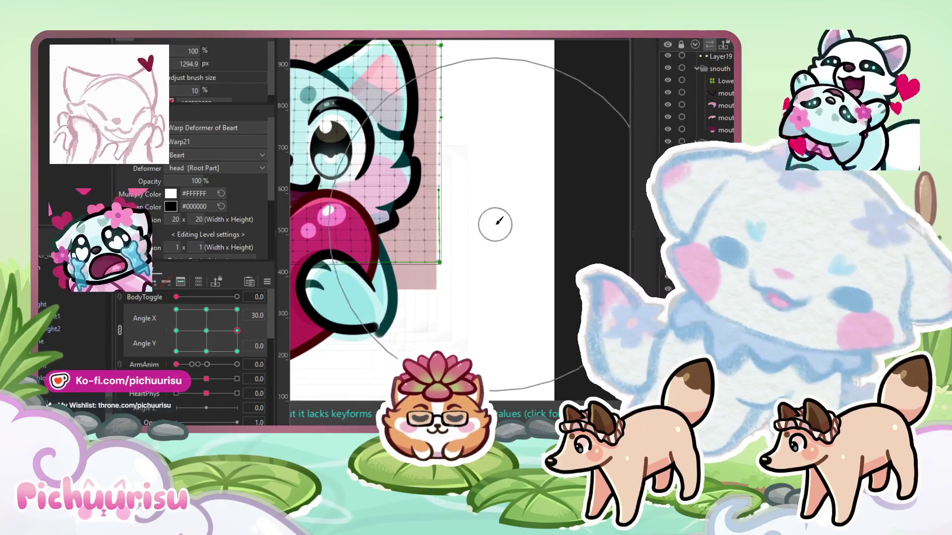
pyautogui.hscroll(-3, 472, 228)
pyautogui.moveTo(236, 340); pyautogui.dragTo(176, 343)
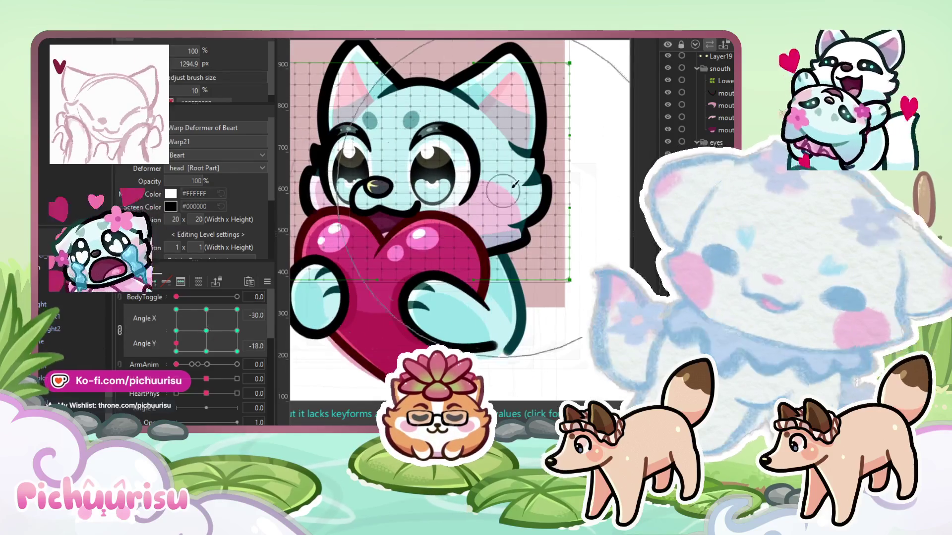
pyautogui.click(176, 330)
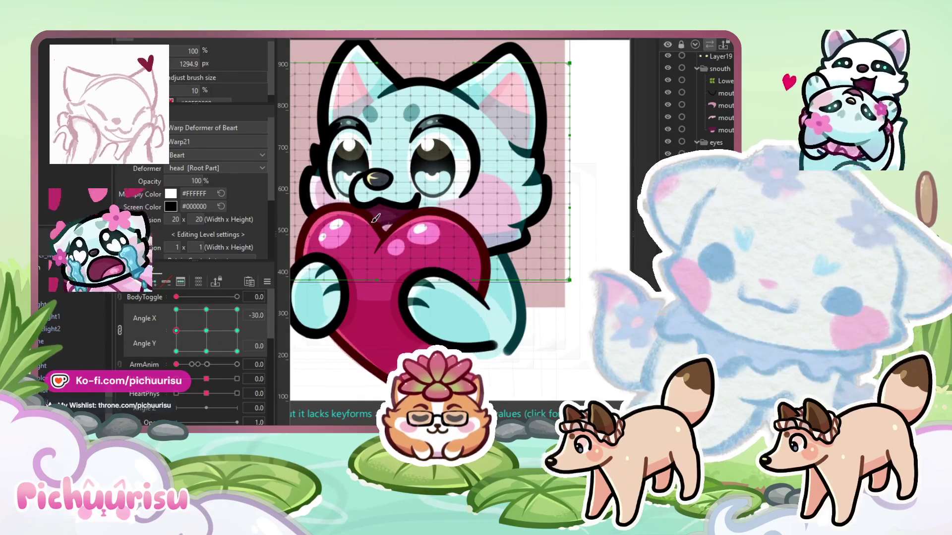
pyautogui.click(570, 229)
# Swing the head to Angle X 30, nudge Angle Y, then jump to the Angle Y -30 keyform
pyautogui.moveTo(201, 340); pyautogui.dragTo(250, 333)
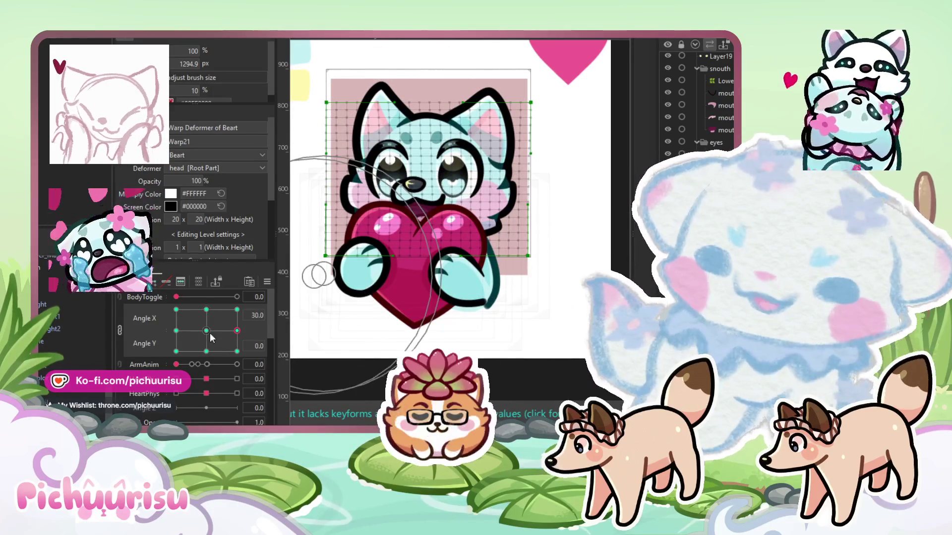
pyautogui.moveTo(268, 330); pyautogui.dragTo(250, 328)
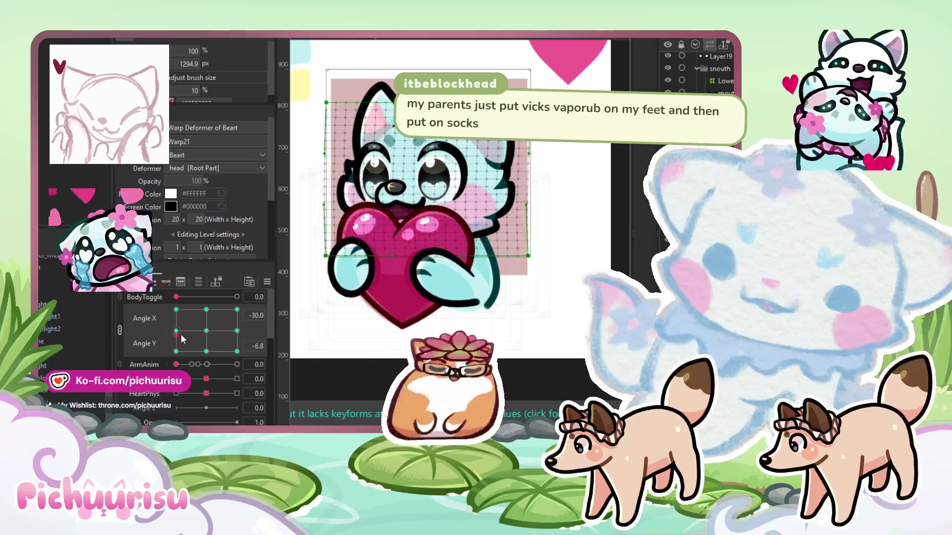
pyautogui.scroll(2, 420, 191)
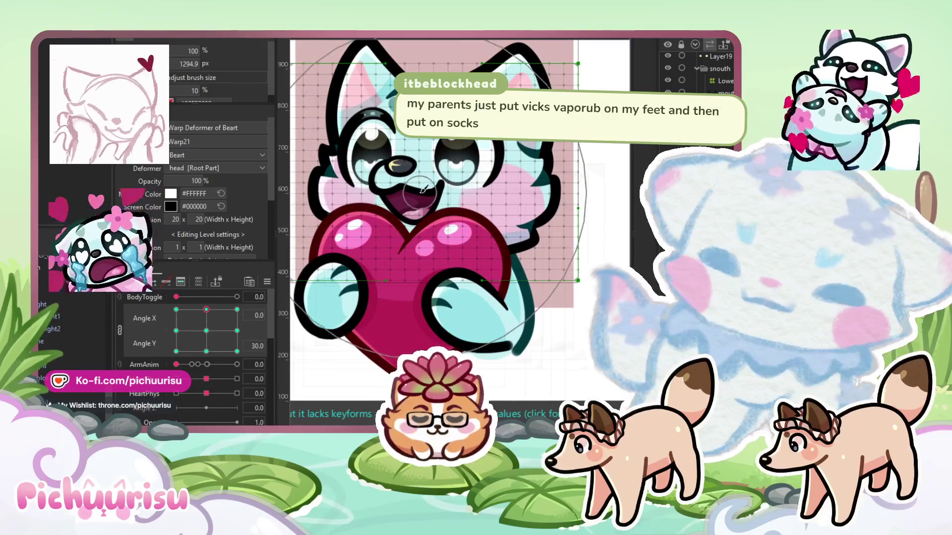
pyautogui.click(206, 351)
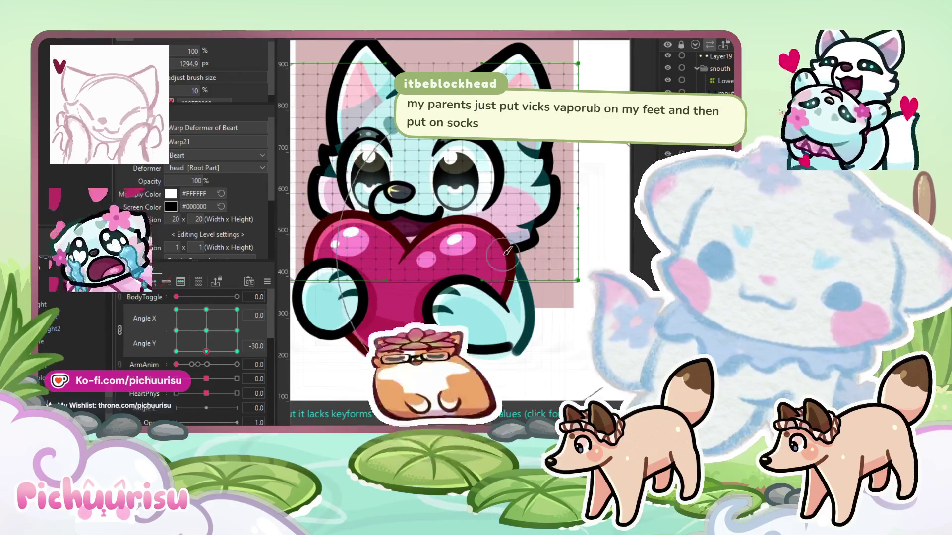
pyautogui.scroll(2, 463, 228)
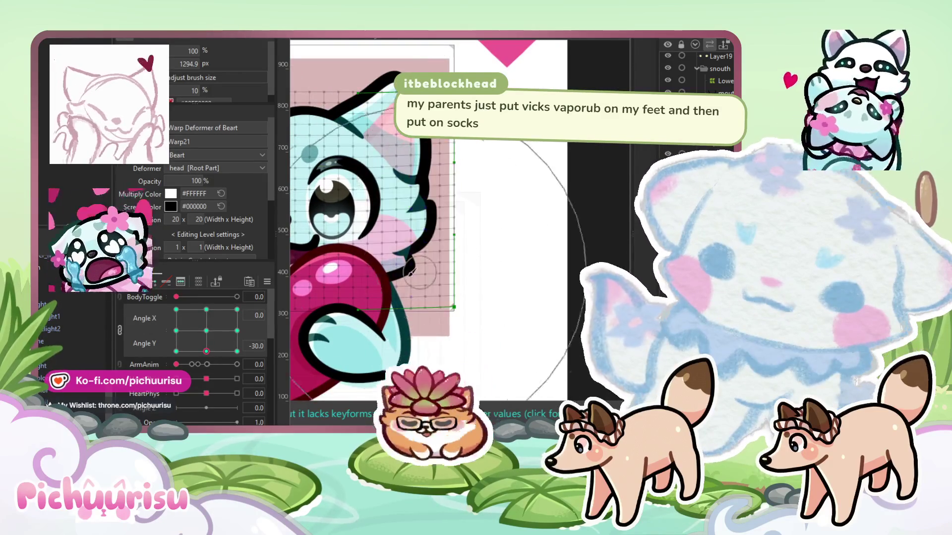
pyautogui.scroll(-2, 526, 205)
pyautogui.scroll(-3, 356, 241)
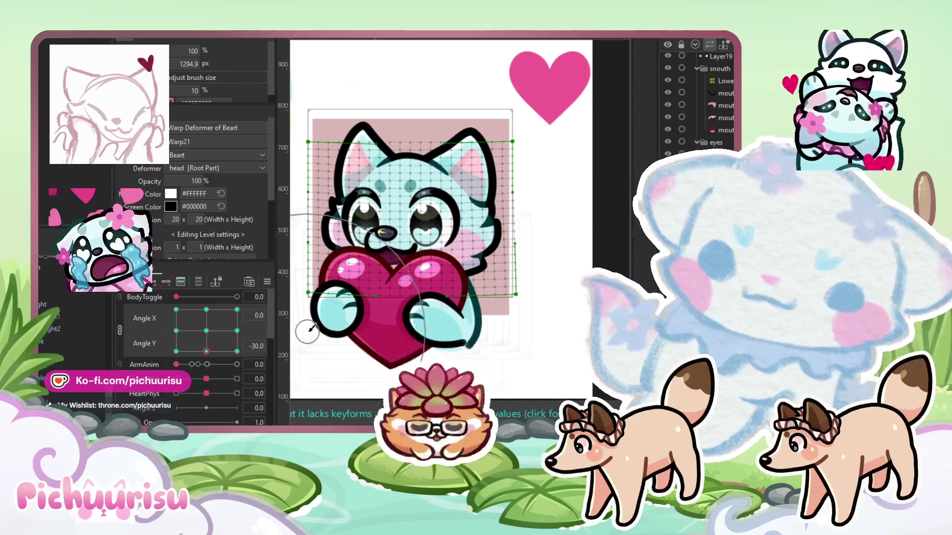
# Preview the head between angle poses, then reset both face angles to zero
pyautogui.moveTo(207, 351)
pyautogui.mouseDown()
pyautogui.moveTo(223, 348)
pyautogui.moveTo(237, 382)
pyautogui.mouseUp()
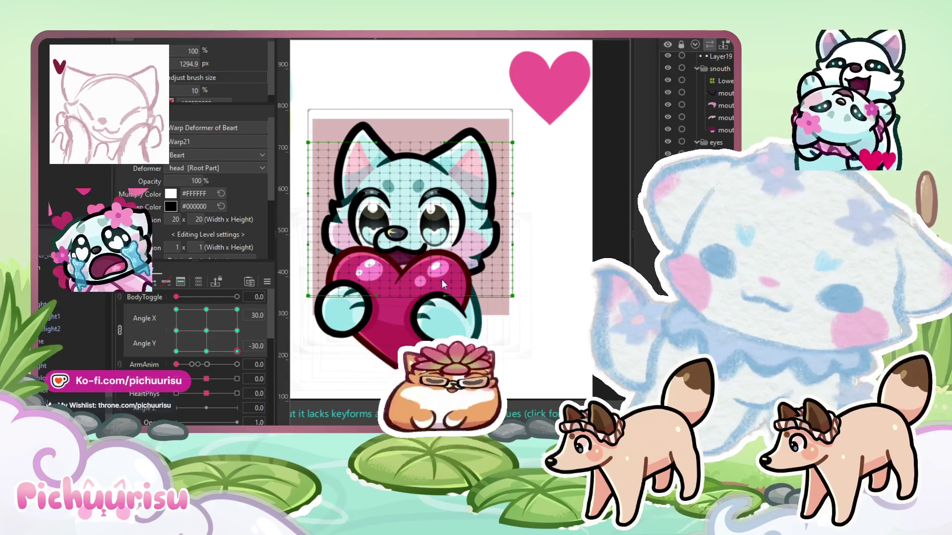
pyautogui.moveTo(237, 352)
pyautogui.mouseDown()
pyautogui.moveTo(253, 338)
pyautogui.moveTo(177, 353)
pyautogui.mouseUp()
pyautogui.click(412, 230)
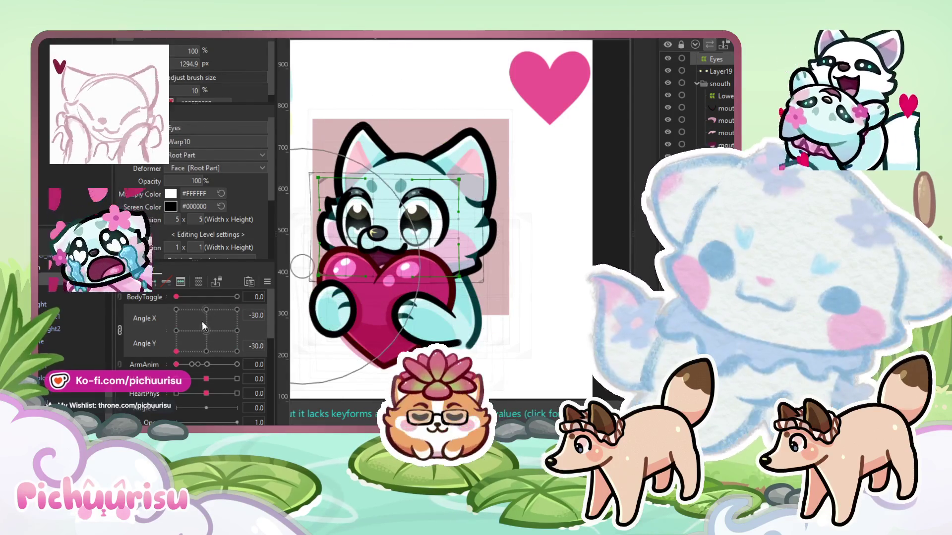
pyautogui.hotkey('ctrl', 'shift', 'r')
# Set the Eyes warp deformer's Division to 10 x 10
pyautogui.write('100')
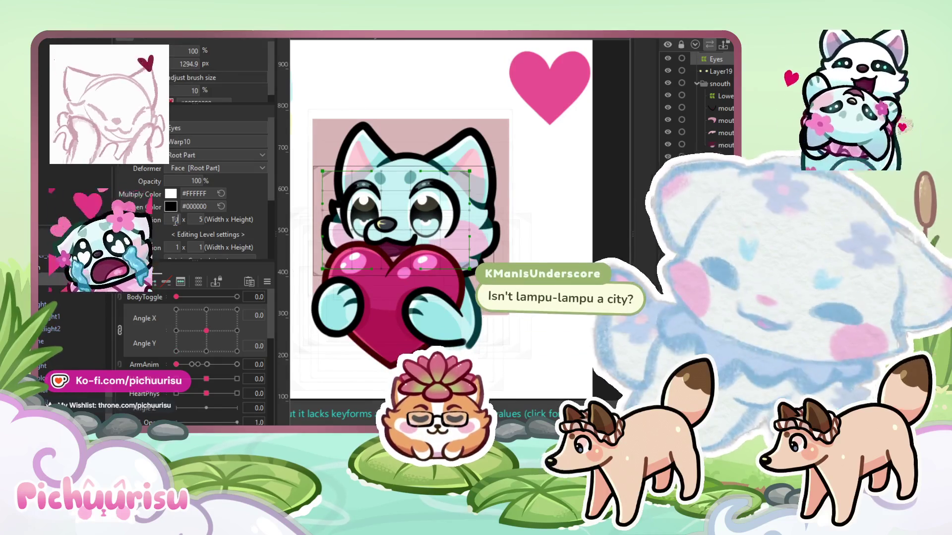
pyautogui.press('Return')
pyautogui.doubleClick(197, 219)
pyautogui.write('1')
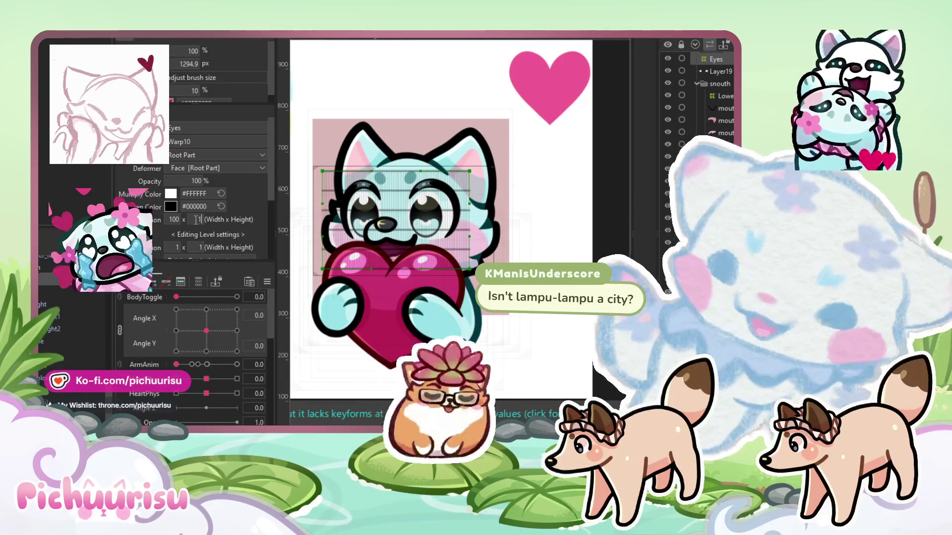
pyautogui.write('0')
pyautogui.hotkey('shift', 'Tab')
pyautogui.write('10')
pyautogui.press('Return')
# Preview Angle X 30, split Angle X and Y into separate sliders, and reset Angle X to 0
pyautogui.moveTo(192, 331); pyautogui.dragTo(219, 341)
pyautogui.click(236, 331)
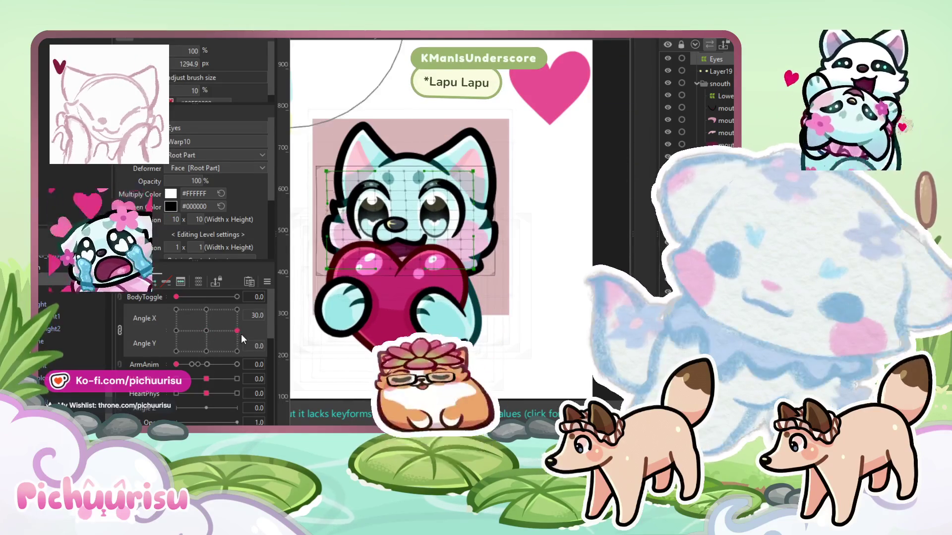
pyautogui.click(120, 329)
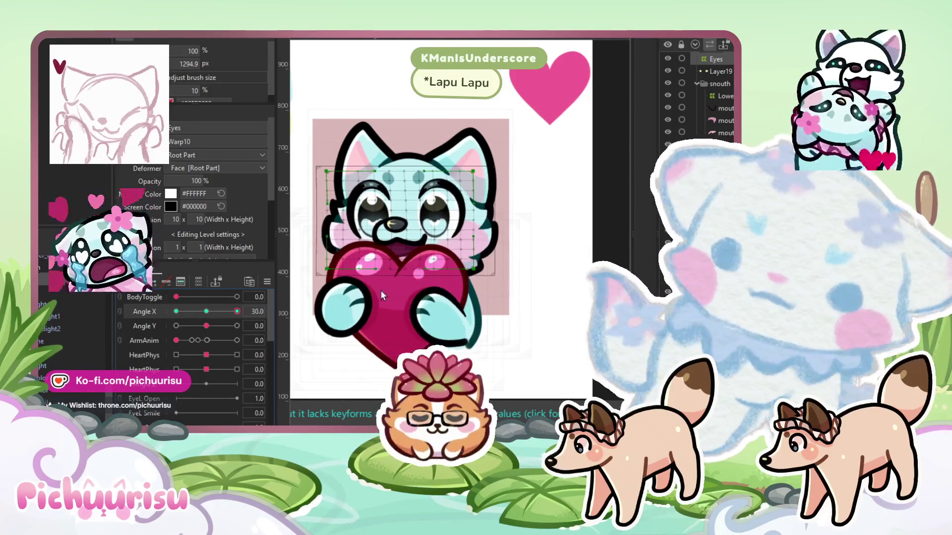
pyautogui.scroll(2, 377, 291)
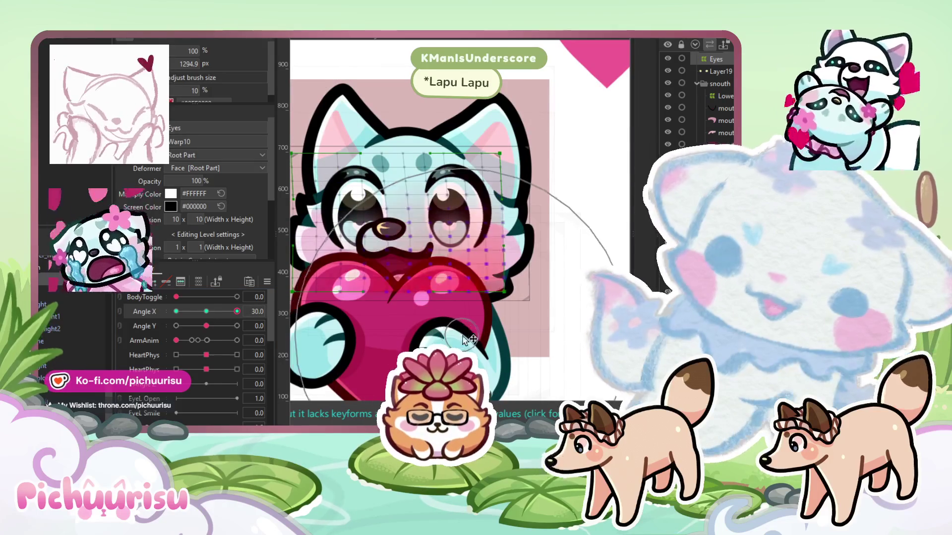
pyautogui.hotkey('ctrl', 'a')
pyautogui.click(391, 143)
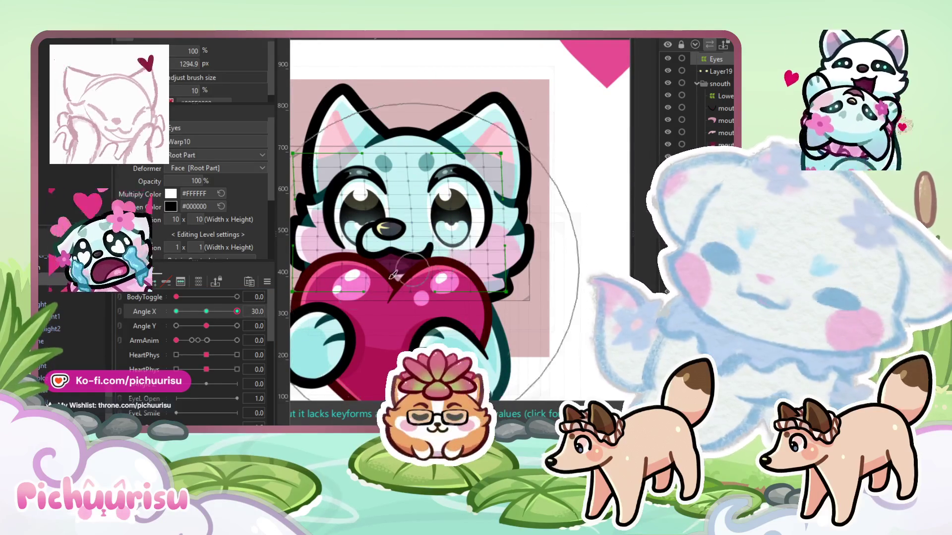
pyautogui.click(165, 282)
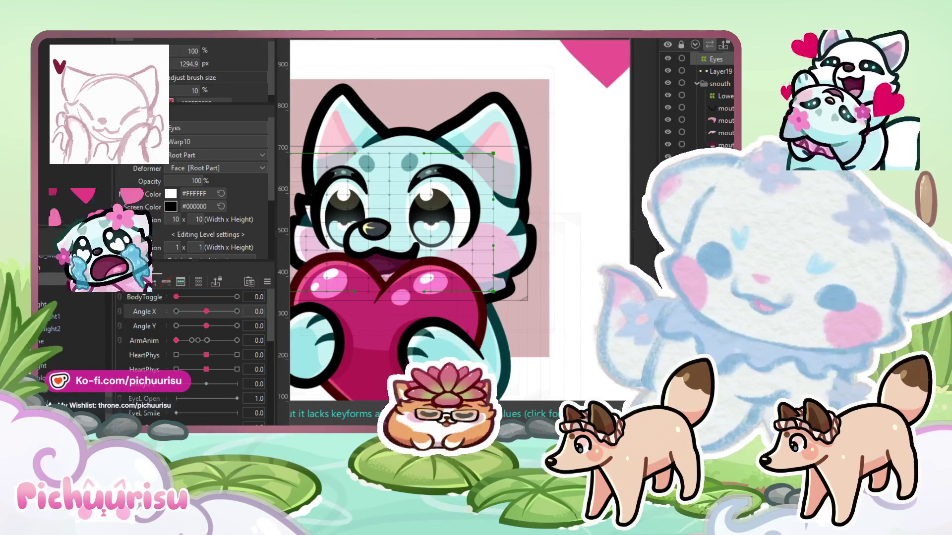
pyautogui.click(79, 312)
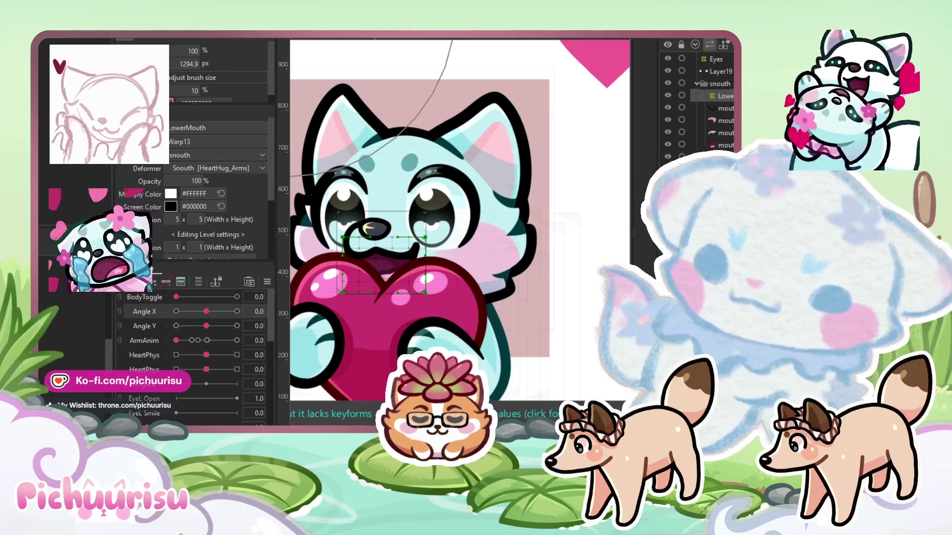
pyautogui.click(39, 317)
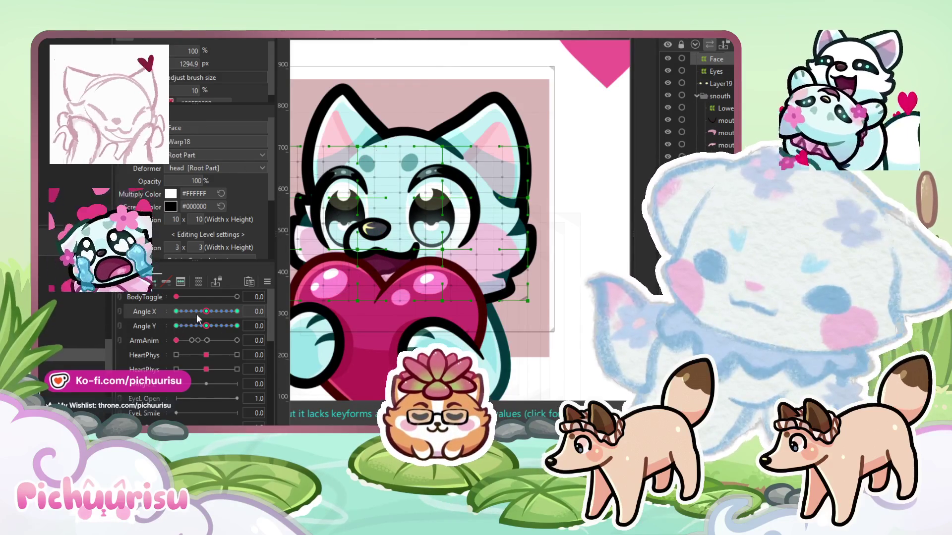
# At Angle X 30, drag all Face warp points right so the head turns right
pyautogui.moveTo(212, 311); pyautogui.dragTo(307, 313)
pyautogui.hotkey('ctrl', 'a')
pyautogui.moveTo(395, 90)
pyautogui.mouseDown()
pyautogui.moveTo(441, 280)
pyautogui.moveTo(473, 270)
pyautogui.mouseUp()
pyautogui.hotkey('ctrl', 'a')
pyautogui.press('Escape')
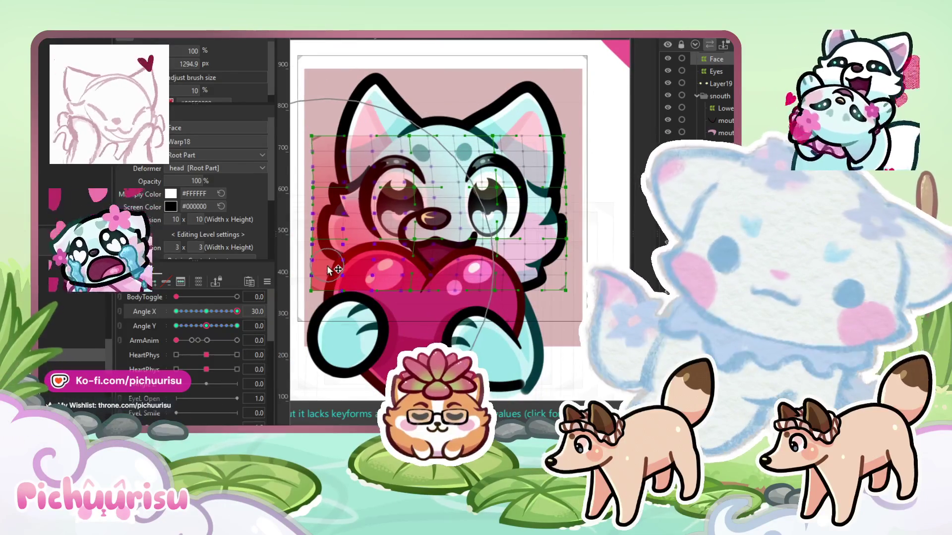
# Scrub Angle X to check the head turn, then link Angle X and Y into one pad
pyautogui.moveTo(237, 311)
pyautogui.mouseDown()
pyautogui.moveTo(213, 313)
pyautogui.moveTo(238, 312)
pyautogui.mouseUp()
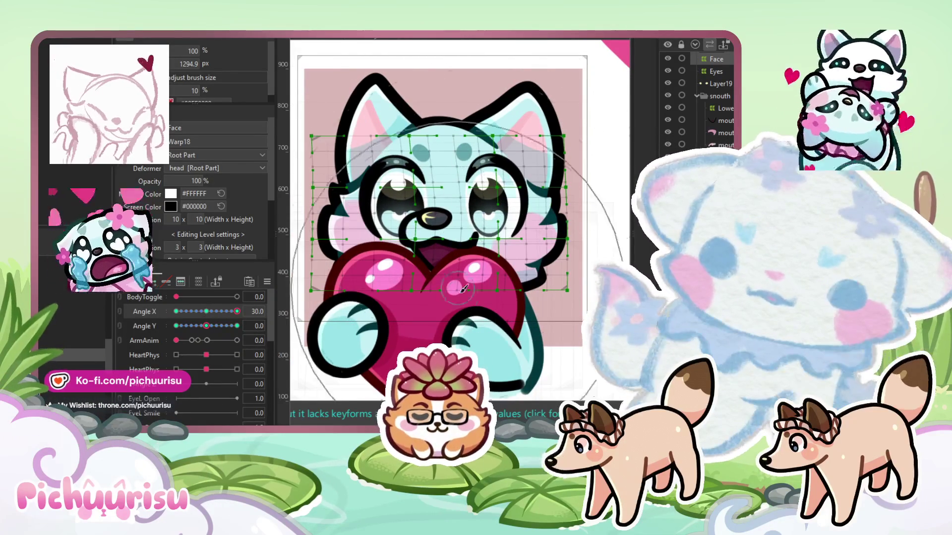
pyautogui.hotkey('ctrl', 'a')
pyautogui.press('Escape')
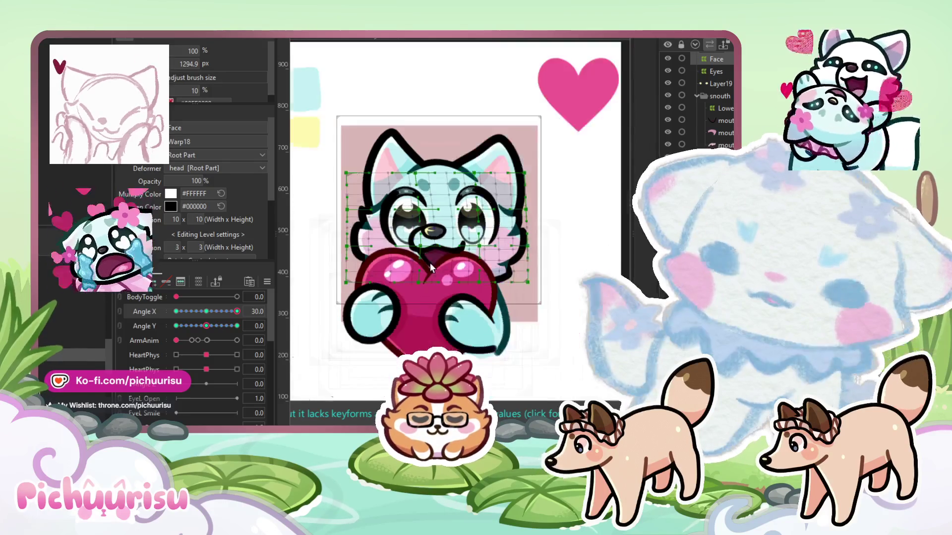
pyautogui.moveTo(237, 311)
pyautogui.mouseDown()
pyautogui.moveTo(215, 311)
pyautogui.moveTo(222, 317)
pyautogui.moveTo(201, 328)
pyautogui.moveTo(206, 311)
pyautogui.mouseUp()
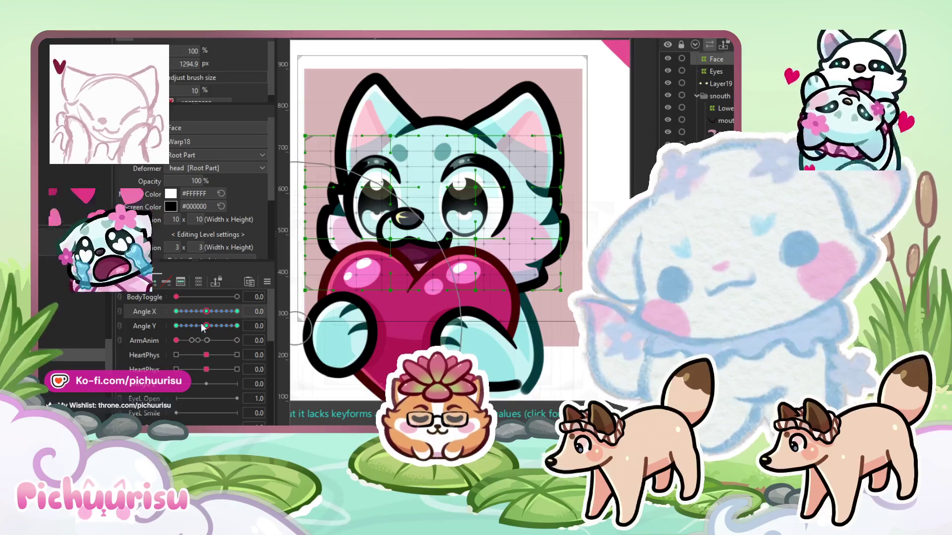
pyautogui.click(122, 317)
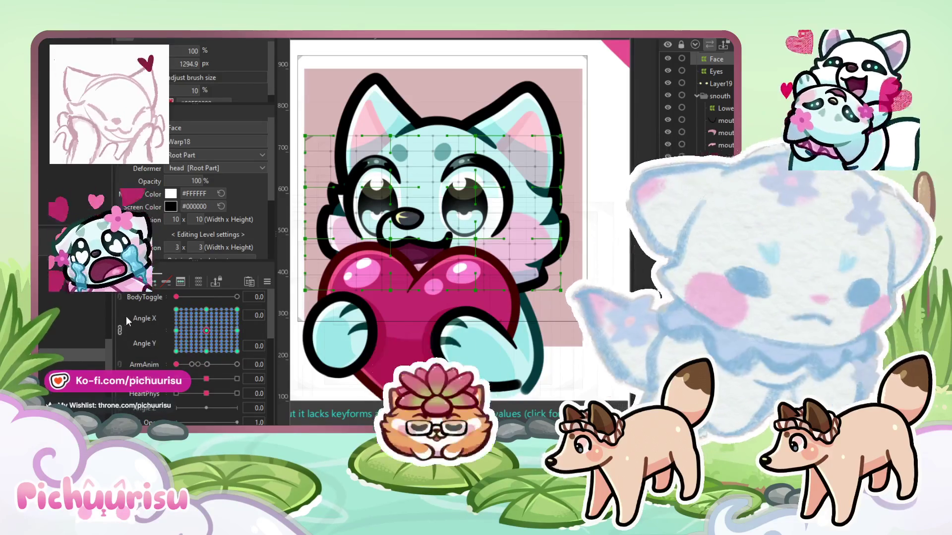
# Select the Angle X 30, Angle Y 0 keyform and clear the face point selection
pyautogui.moveTo(206, 330)
pyautogui.mouseDown()
pyautogui.moveTo(221, 322)
pyautogui.moveTo(237, 351)
pyautogui.mouseUp()
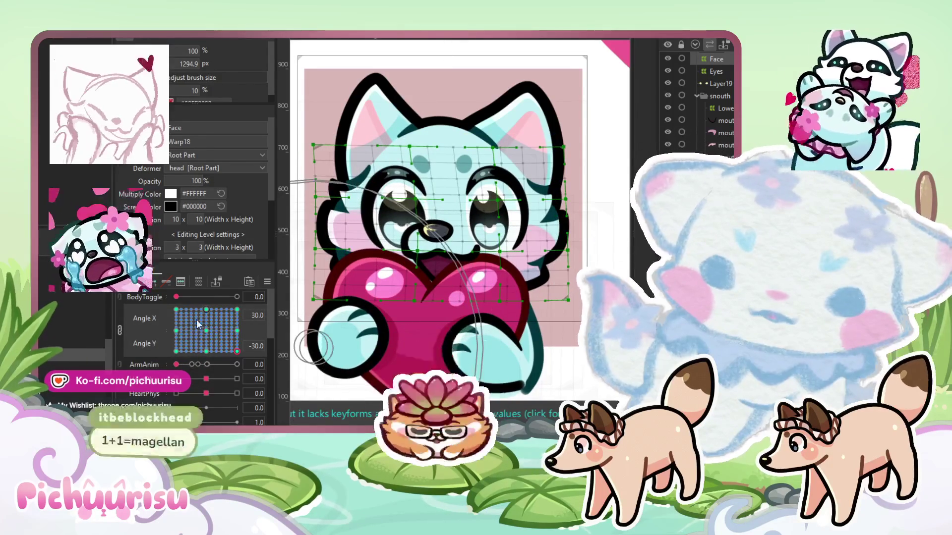
pyautogui.rightClick(237, 330)
pyautogui.click(237, 330)
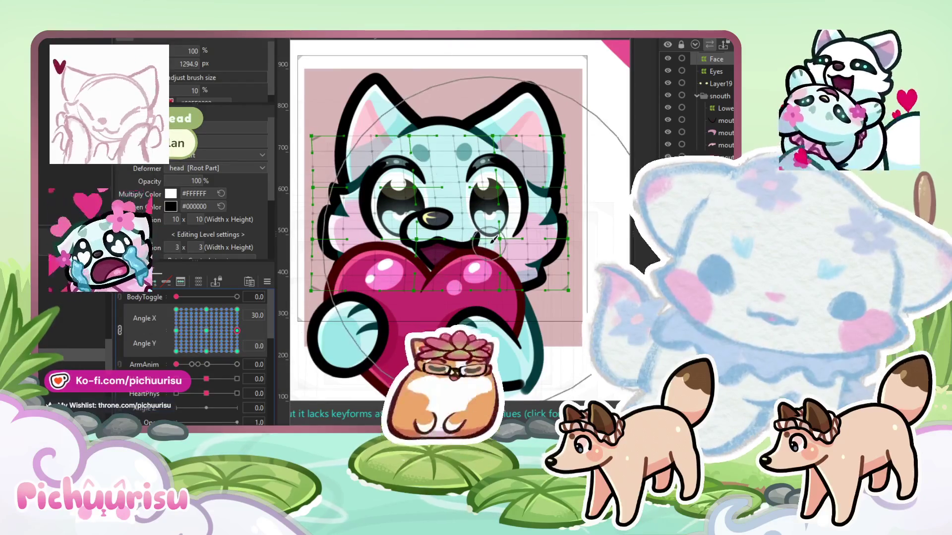
pyautogui.click(487, 242)
pyautogui.click(418, 55)
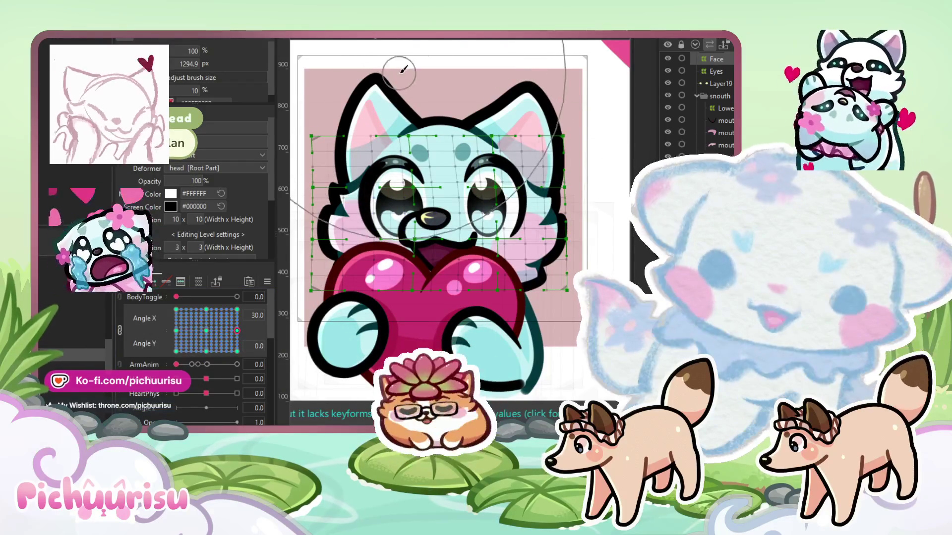
pyautogui.click(417, 52)
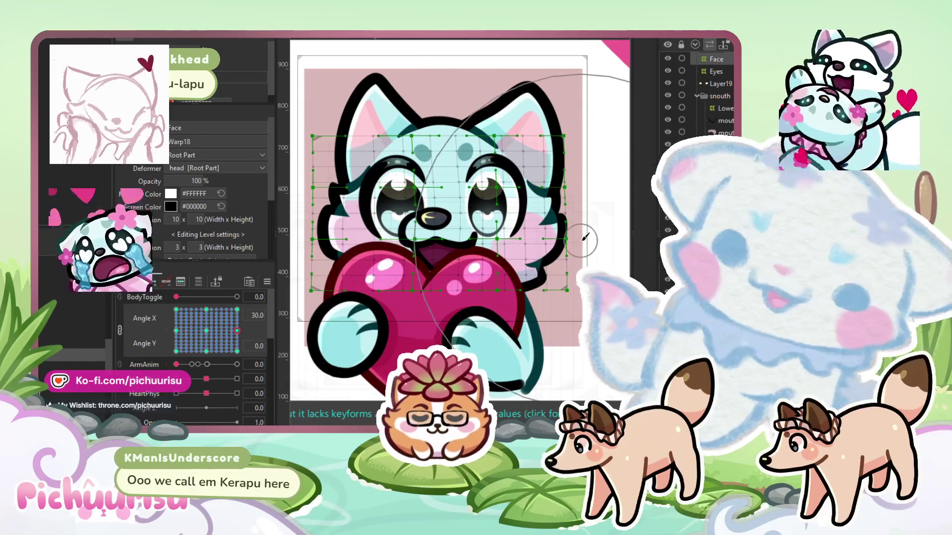
# Brush the right eye area slightly right, checking the fully left and right head turns
pyautogui.scroll(2, 584, 238)
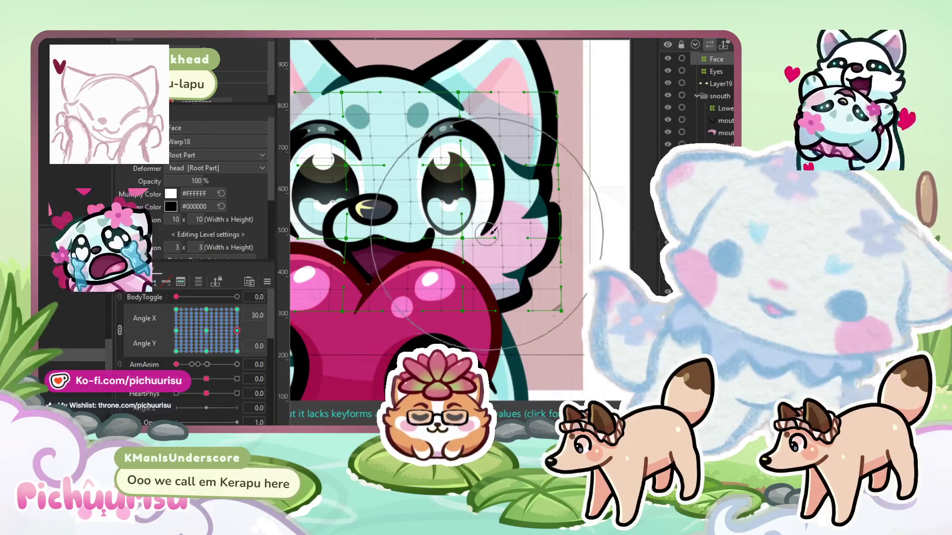
pyautogui.moveTo(480, 228); pyautogui.dragTo(498, 192)
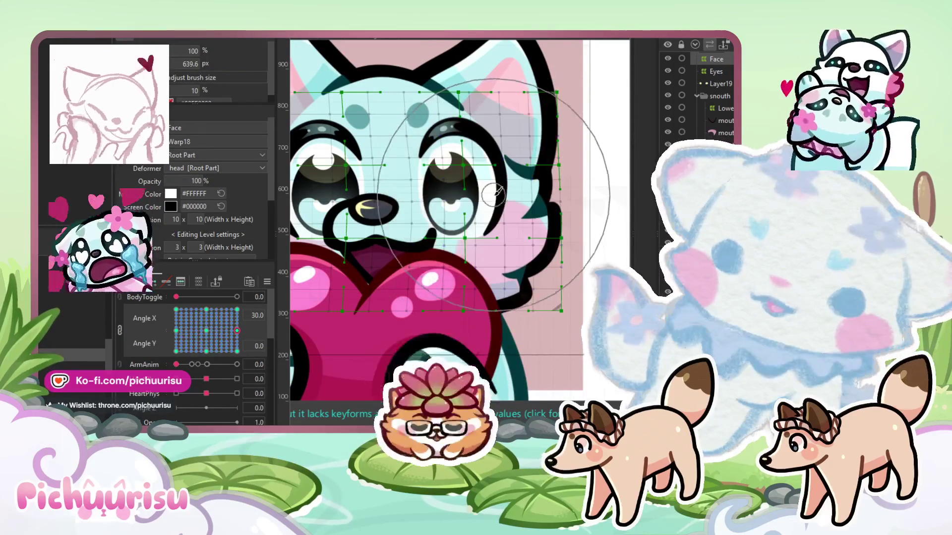
pyautogui.scroll(-5, 452, 204)
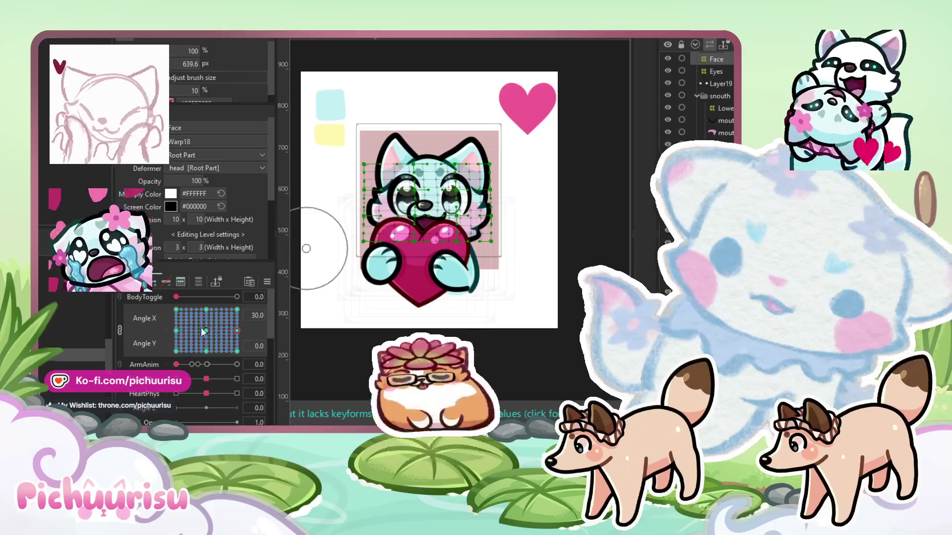
pyautogui.click(177, 331)
pyautogui.scroll(5, 428, 185)
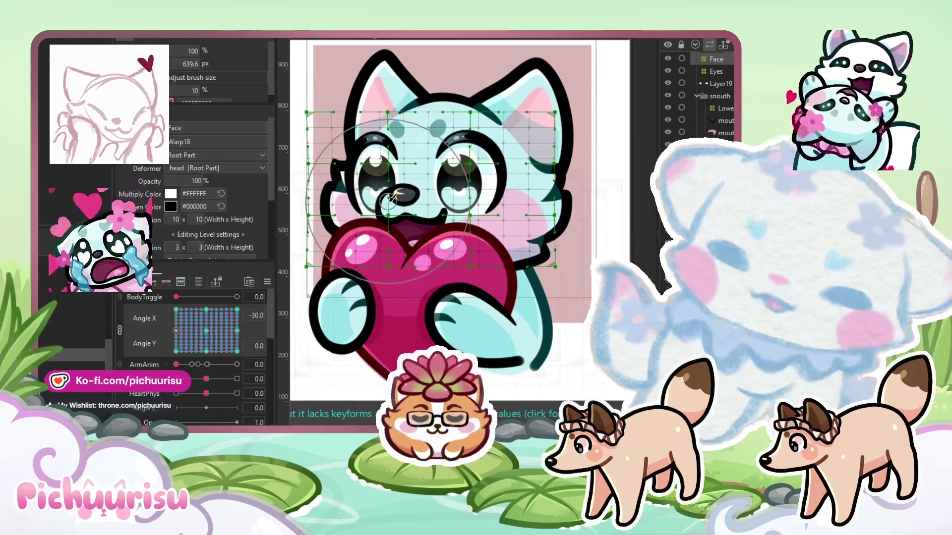
pyautogui.moveTo(177, 331)
pyautogui.mouseDown()
pyautogui.moveTo(258, 336)
pyautogui.moveTo(243, 328)
pyautogui.mouseUp()
# Reset both head angles to centre from the angle parameter's options
pyautogui.rightClick(242, 328)
pyautogui.click(266, 284)
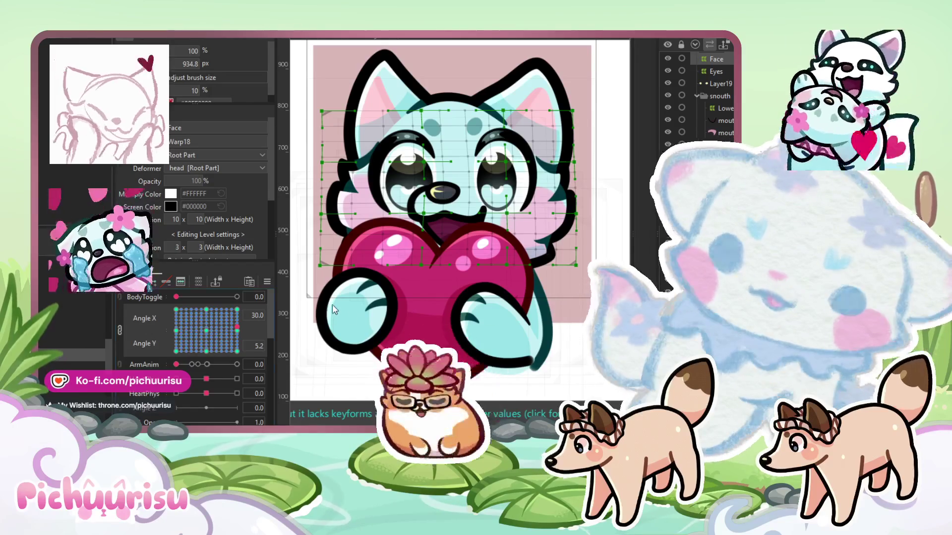
pyautogui.click(208, 333)
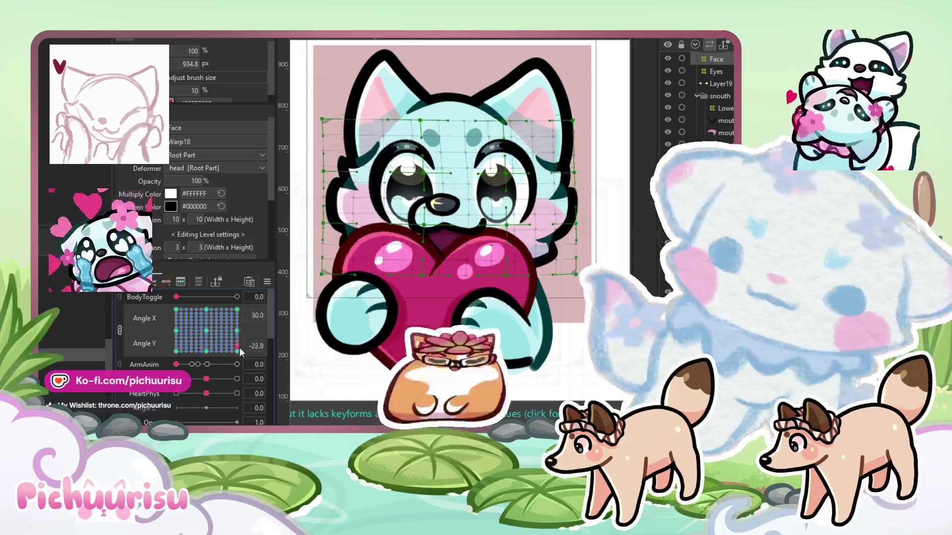
pyautogui.click(424, 218)
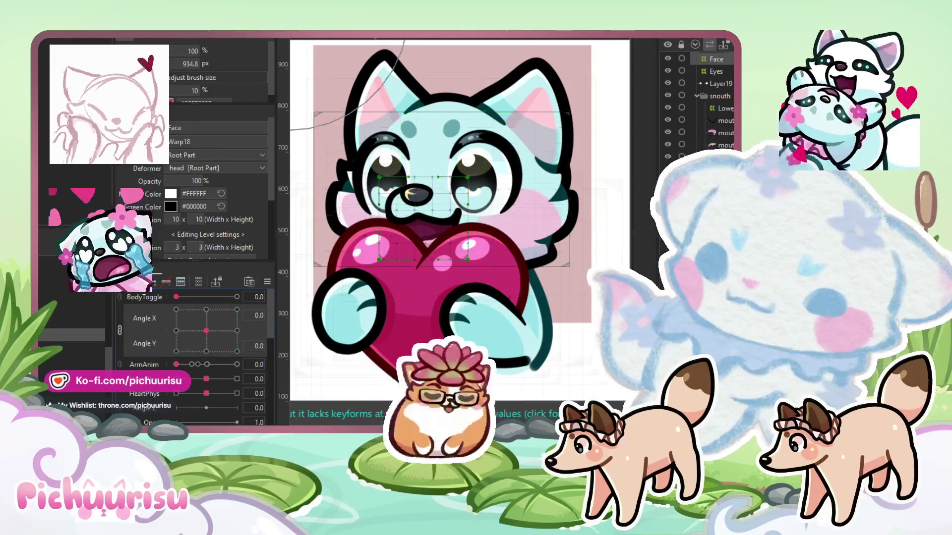
# Unlink Angle X and Y, set Angle X to 30, and select then deselect all Snouth warp points
pyautogui.scroll(3, 435, 211)
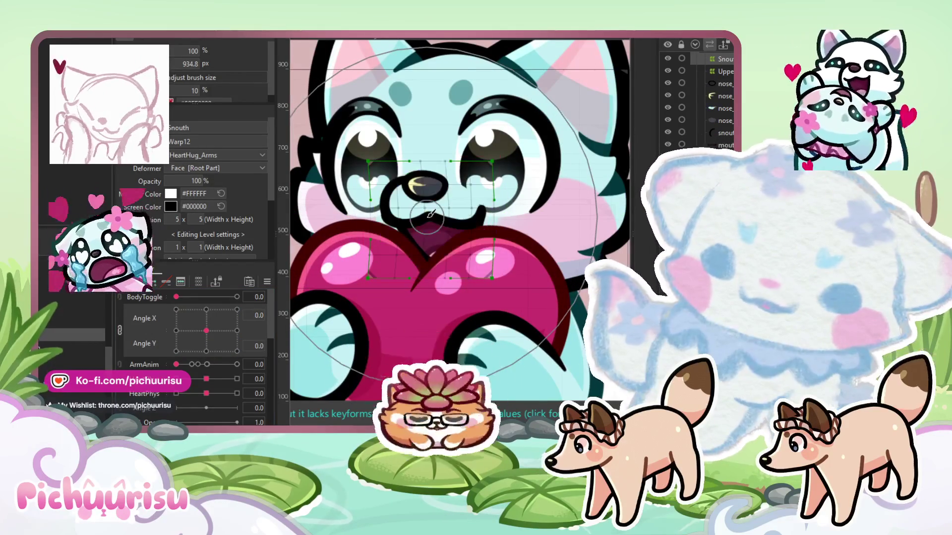
pyautogui.click(120, 330)
pyautogui.click(237, 311)
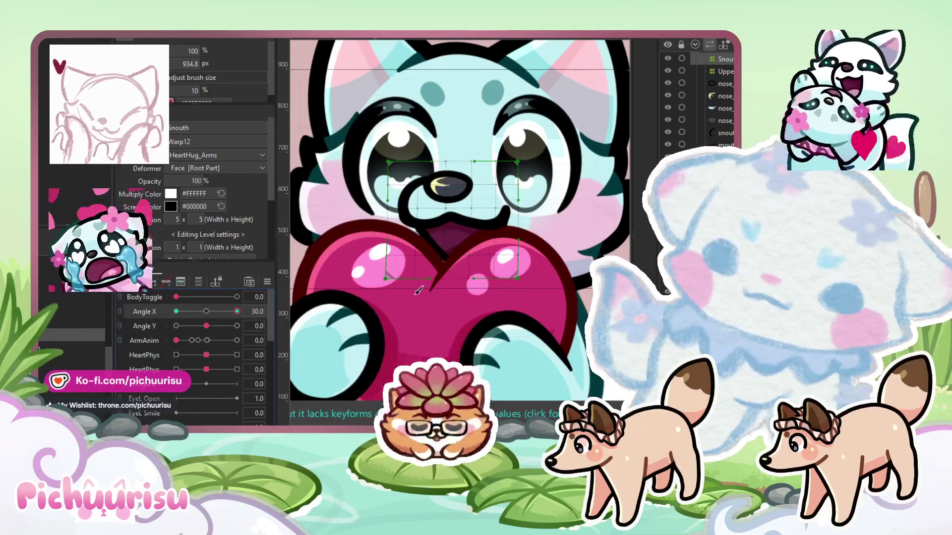
pyautogui.hotkey('ctrl', 'a')
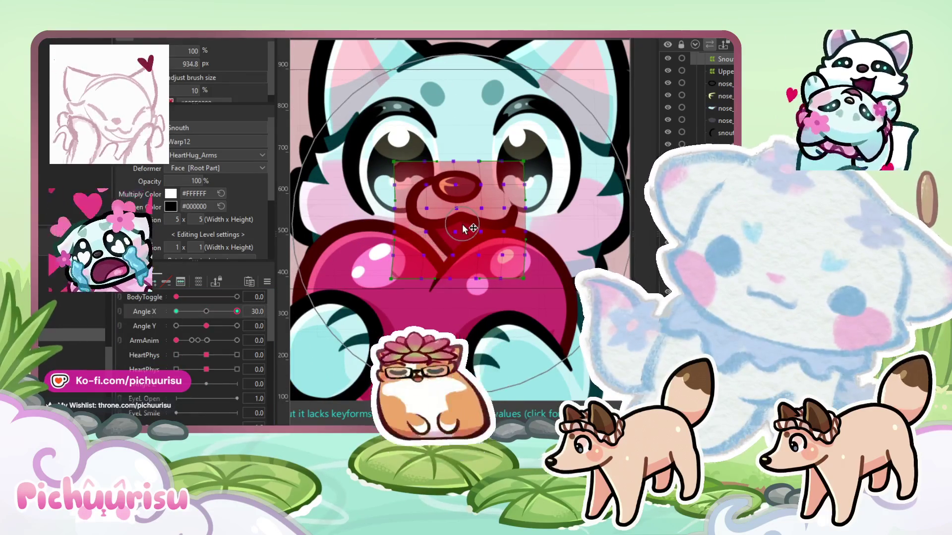
pyautogui.press('Escape')
pyautogui.scroll(-2, 466, 221)
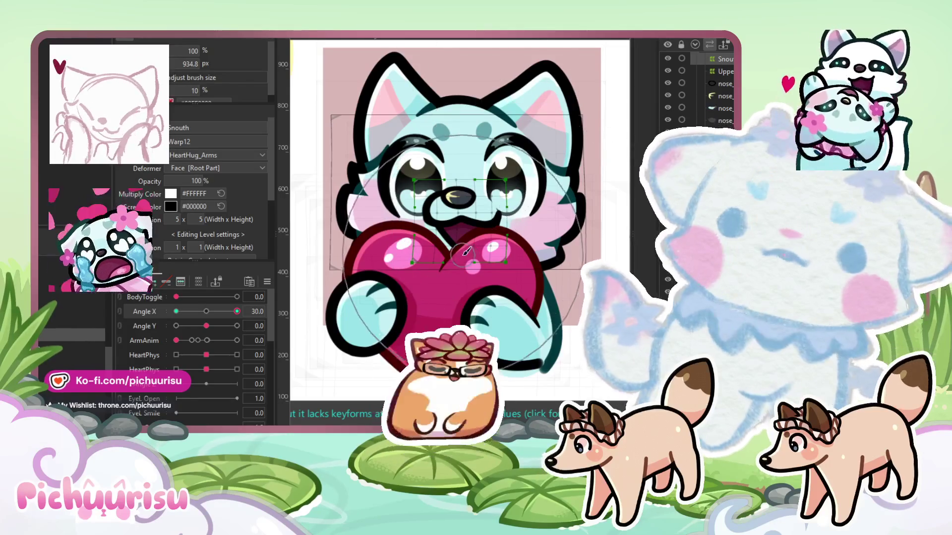
pyautogui.scroll(2, 469, 220)
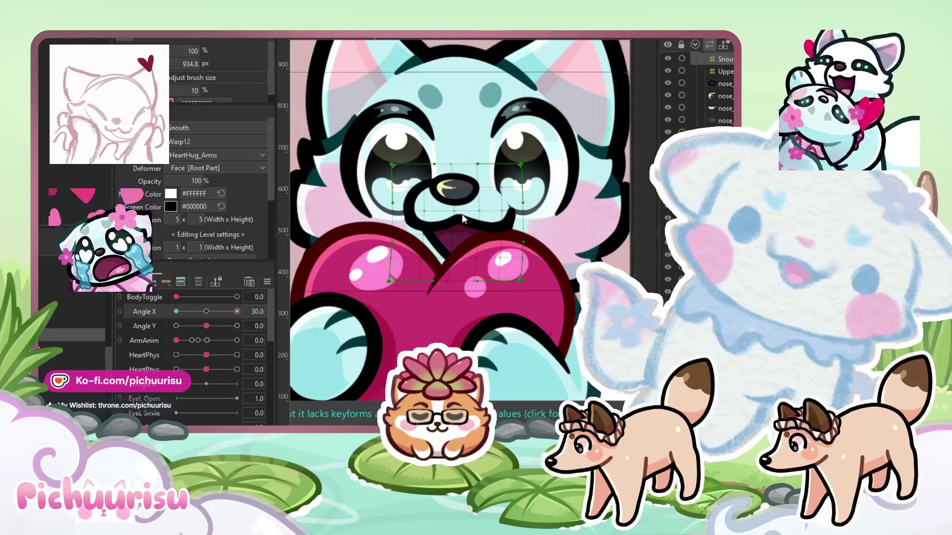
pyautogui.scroll(-2, 468, 217)
pyautogui.scroll(2, 468, 220)
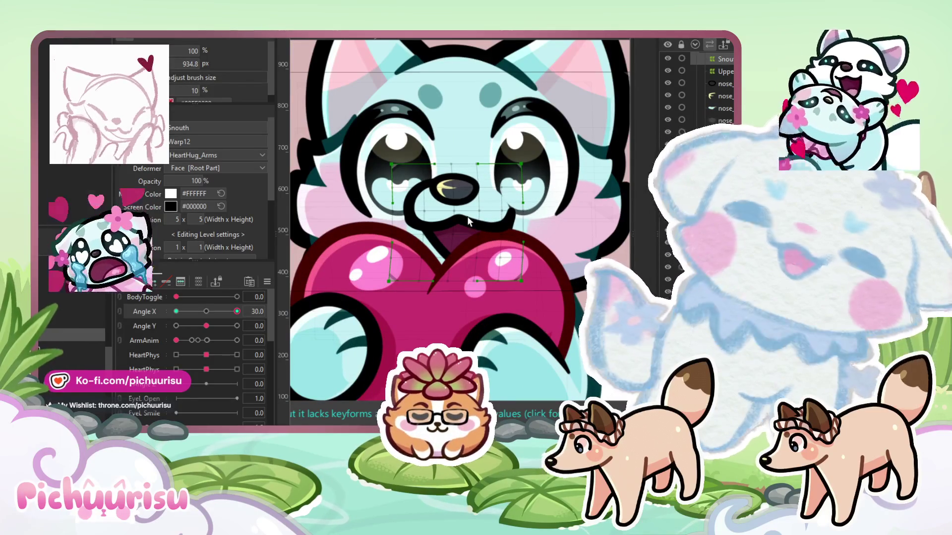
pyautogui.click(467, 219)
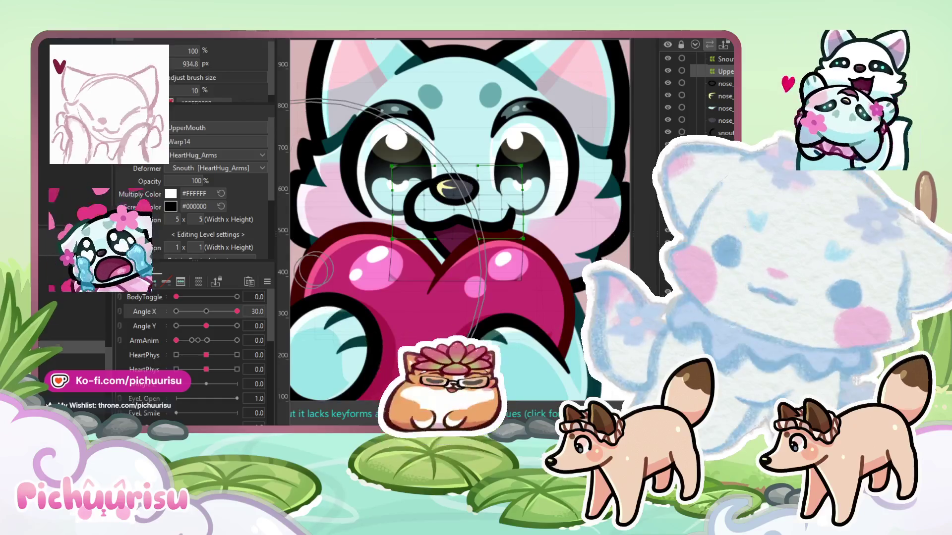
# Select the mouthline mesh and set Angle X to its 30 keyform
pyautogui.click(414, 203)
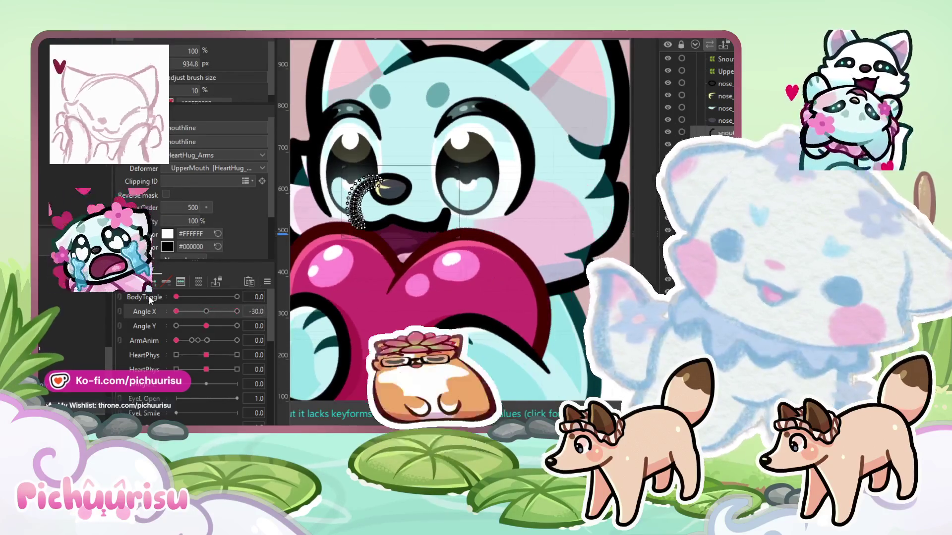
pyautogui.click(249, 282)
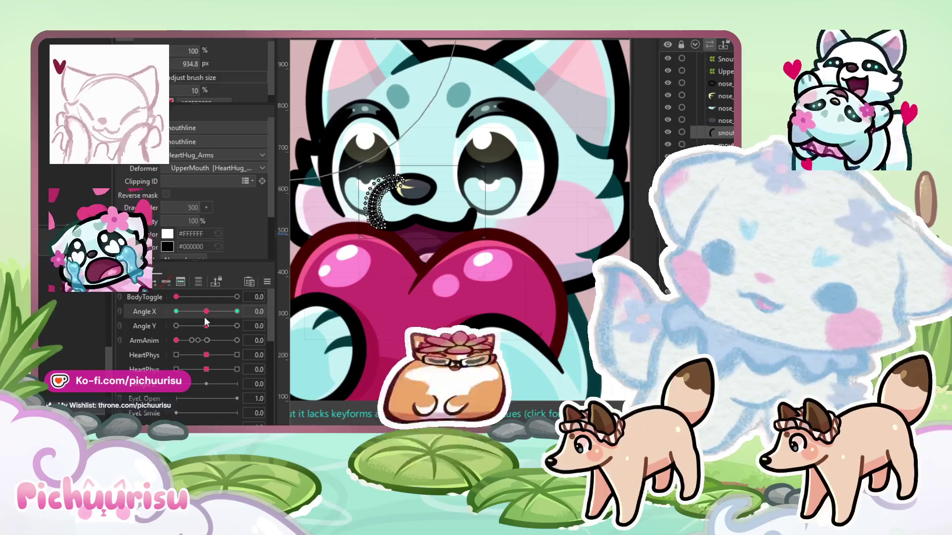
pyautogui.click(237, 311)
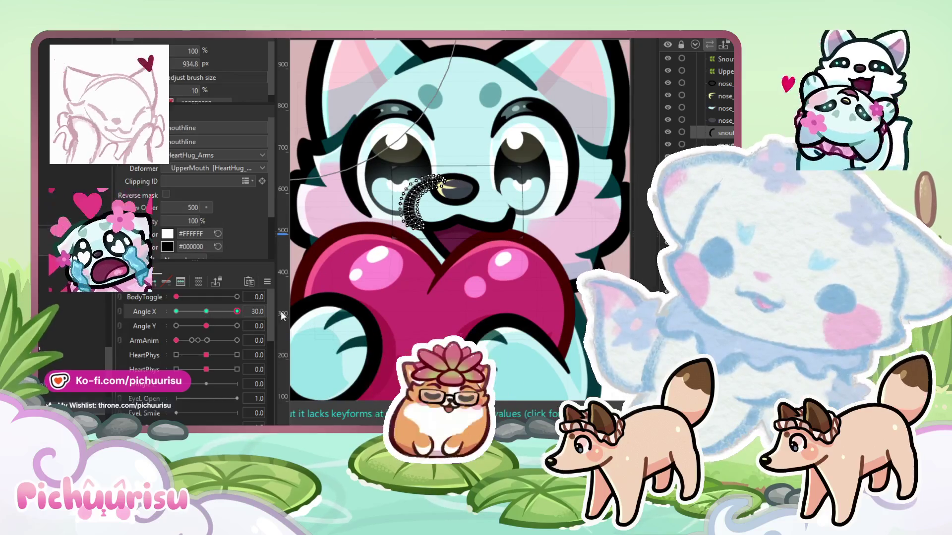
pyautogui.scroll(-3, 539, 304)
pyautogui.scroll(2, 409, 212)
pyautogui.scroll(2, 409, 212)
# Select the UpperMouth warp via the nose area and switch to brush deforming (B)
pyautogui.click(418, 213)
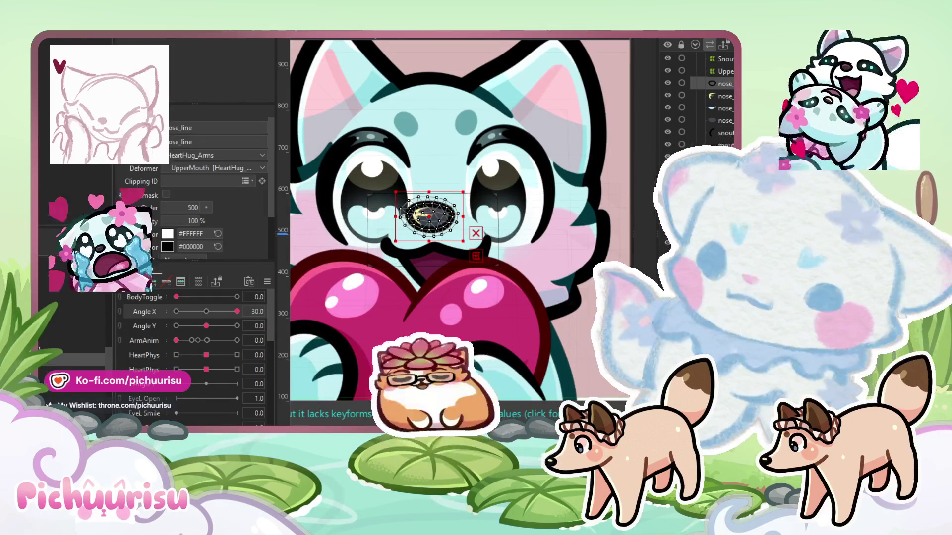
pyautogui.scroll(1, 348, 205)
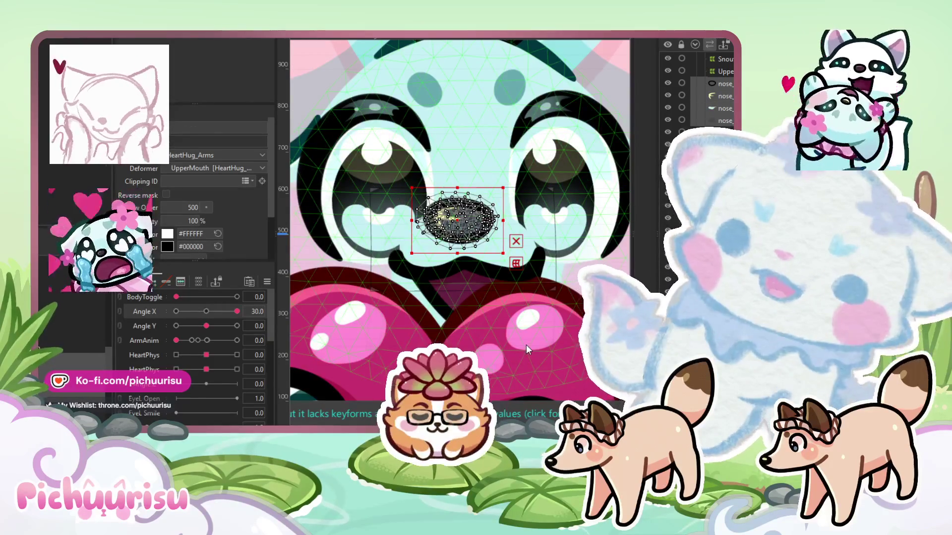
pyautogui.click(461, 268)
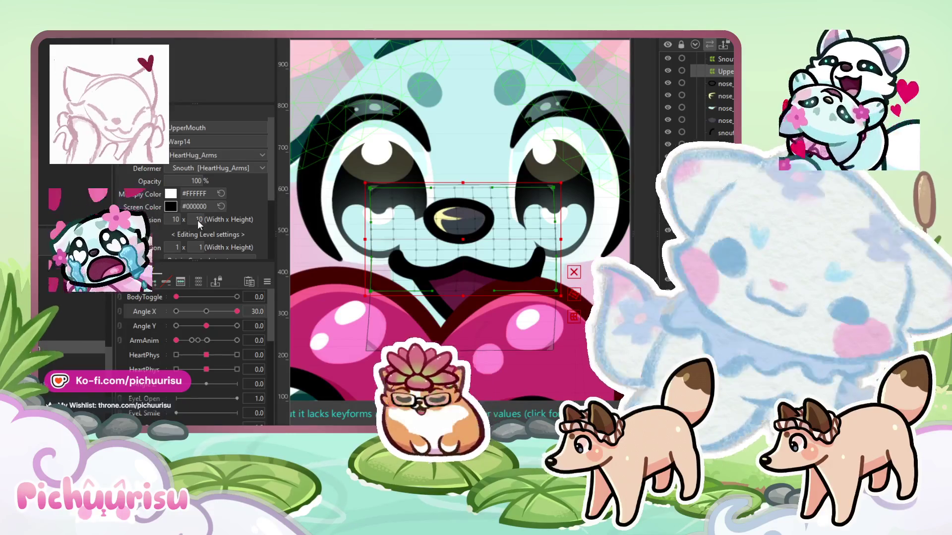
pyautogui.scroll(-3, 382, 182)
pyautogui.scroll(3, 466, 182)
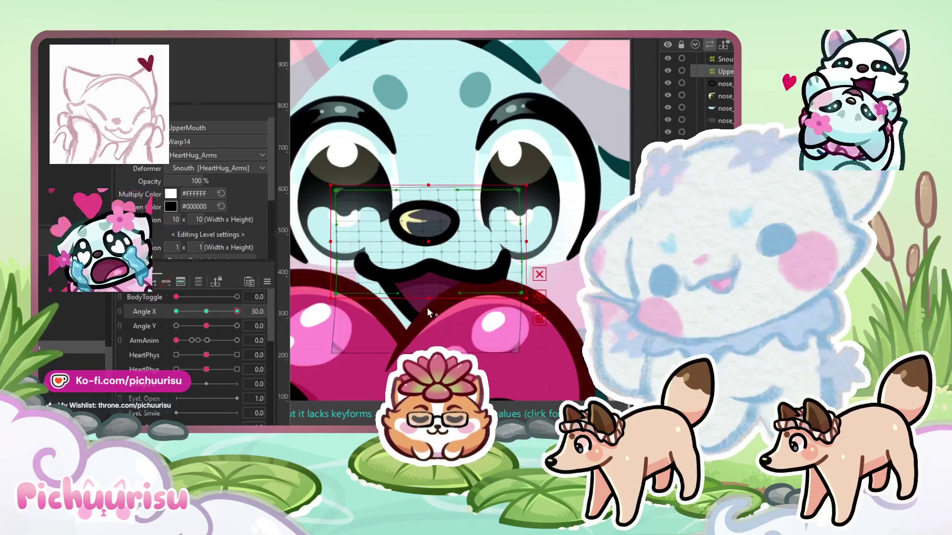
pyautogui.press('b')
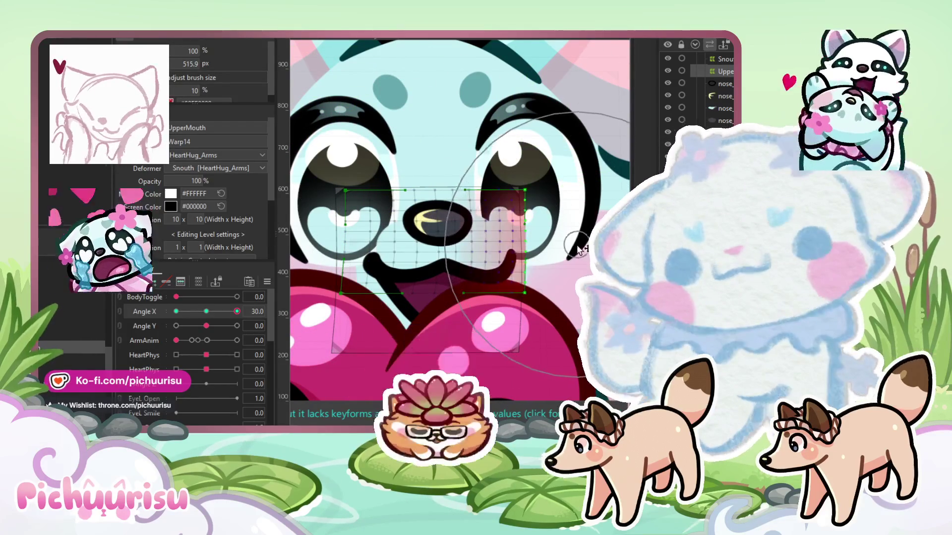
# Brush-shift the LowerMouth warp's lower grid points for the Angle X -30 and 30 turns
pyautogui.scroll(-2, 486, 233)
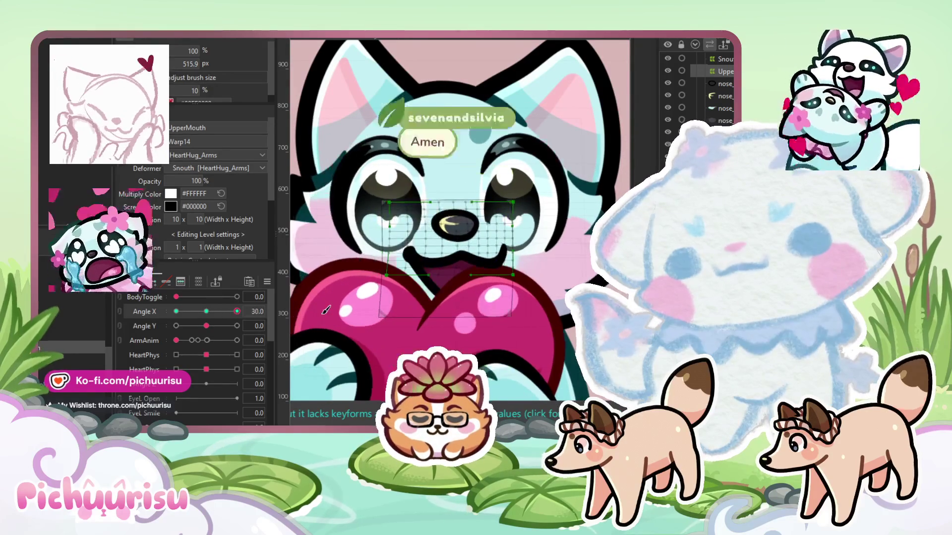
pyautogui.moveTo(237, 312)
pyautogui.mouseDown()
pyautogui.moveTo(107, 308)
pyautogui.moveTo(237, 311)
pyautogui.moveTo(246, 302)
pyautogui.moveTo(121, 306)
pyautogui.moveTo(323, 311)
pyautogui.mouseUp()
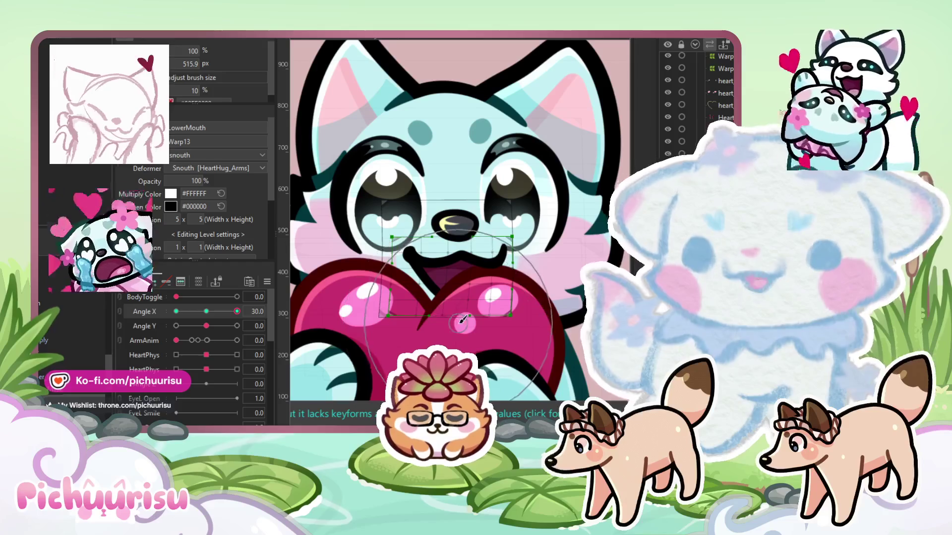
pyautogui.moveTo(463, 319); pyautogui.dragTo(500, 319)
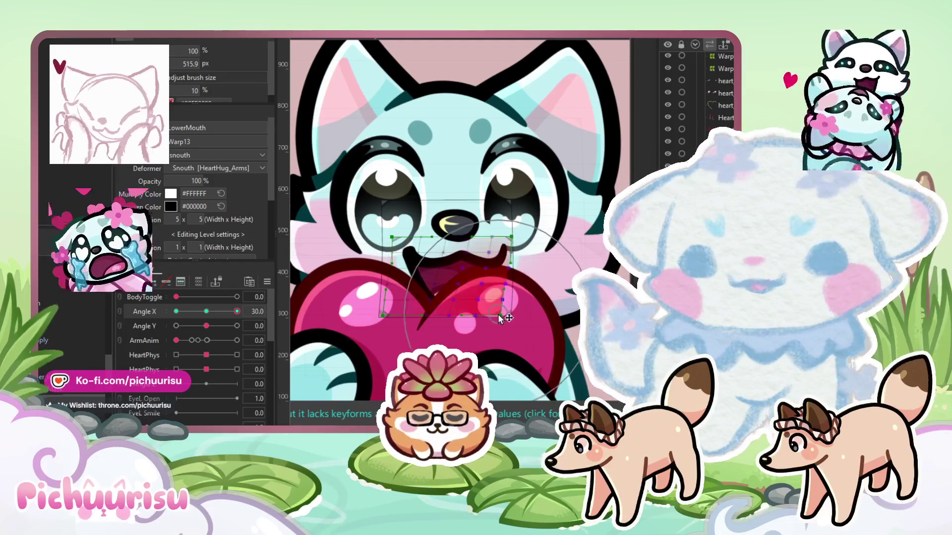
pyautogui.moveTo(233, 311); pyautogui.dragTo(176, 312)
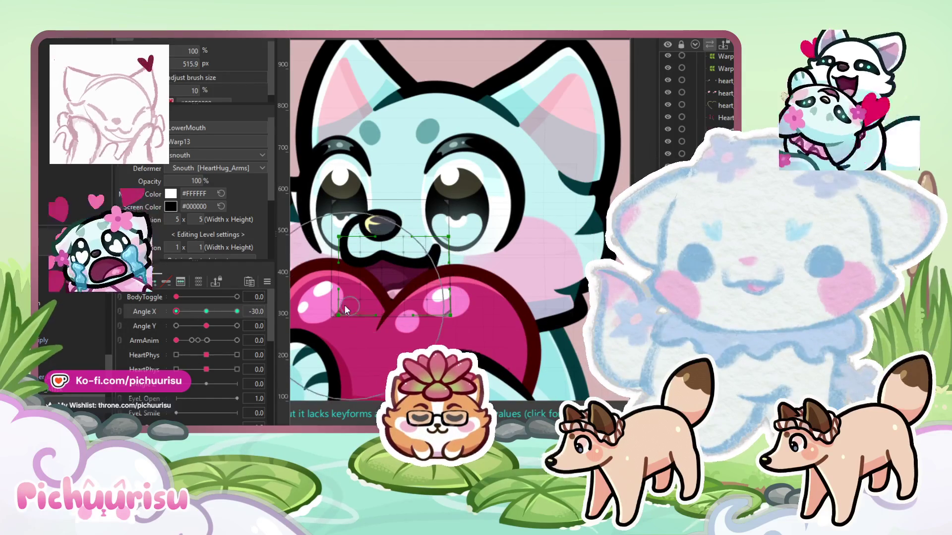
pyautogui.moveTo(358, 301); pyautogui.dragTo(484, 312)
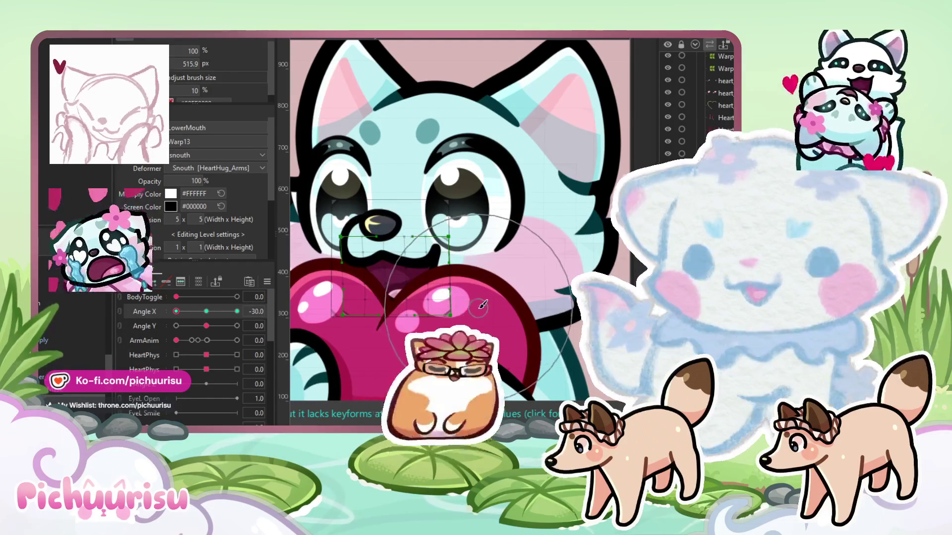
pyautogui.click(237, 311)
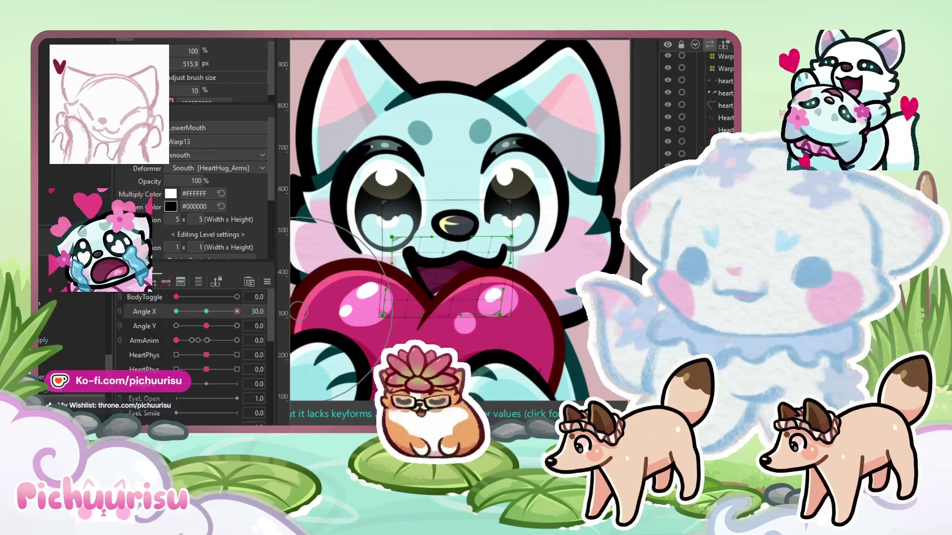
pyautogui.click(414, 245)
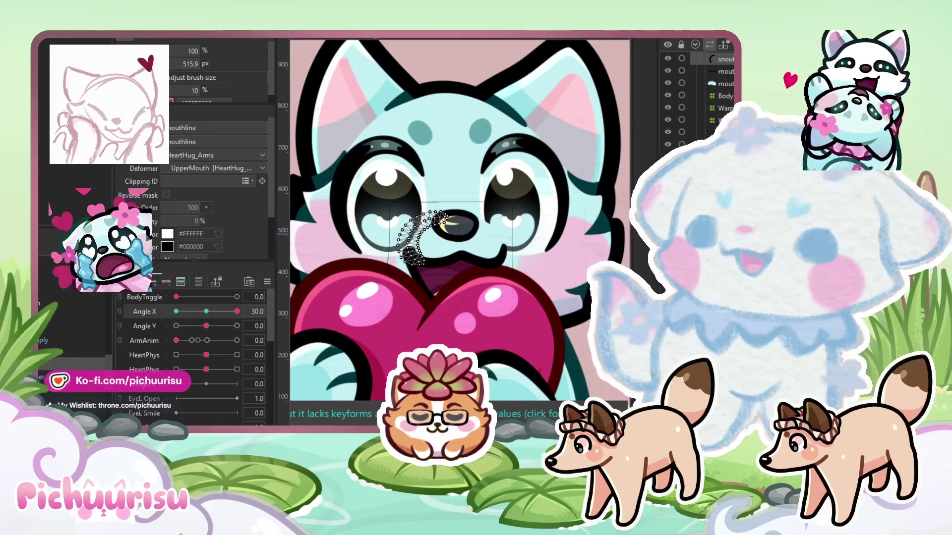
# Duplicate the mouthline mesh with Ctrl+D and set Angle X to 30
pyautogui.click(207, 311)
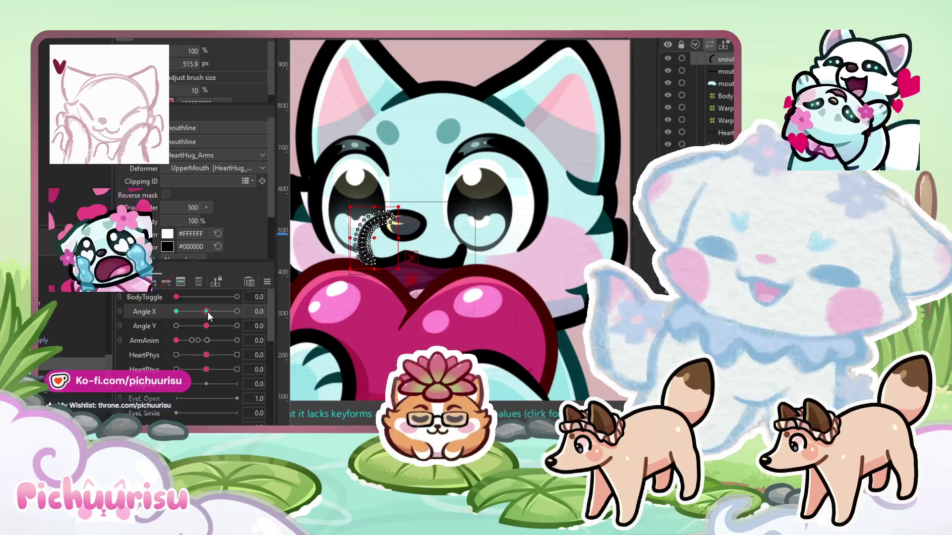
pyautogui.hotkey('ctrl', 'd')
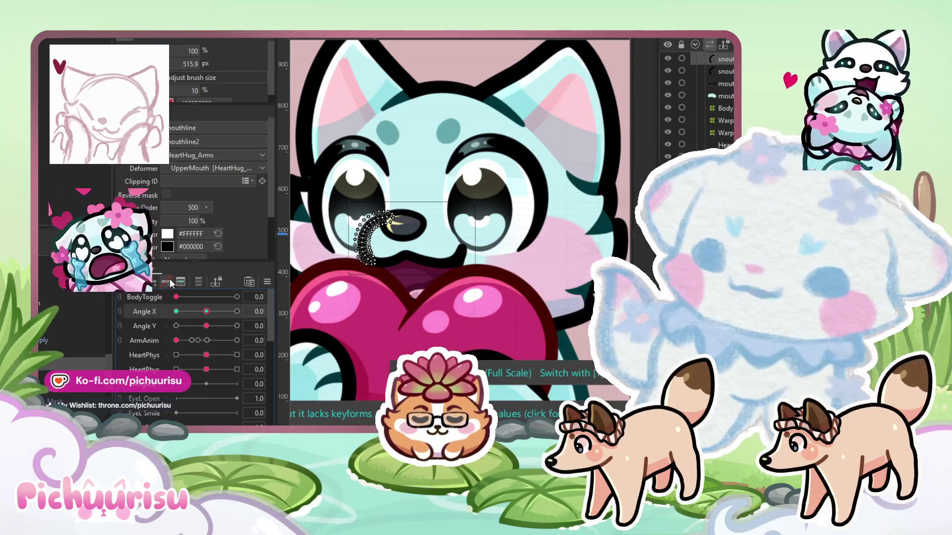
pyautogui.moveTo(206, 311); pyautogui.dragTo(237, 311)
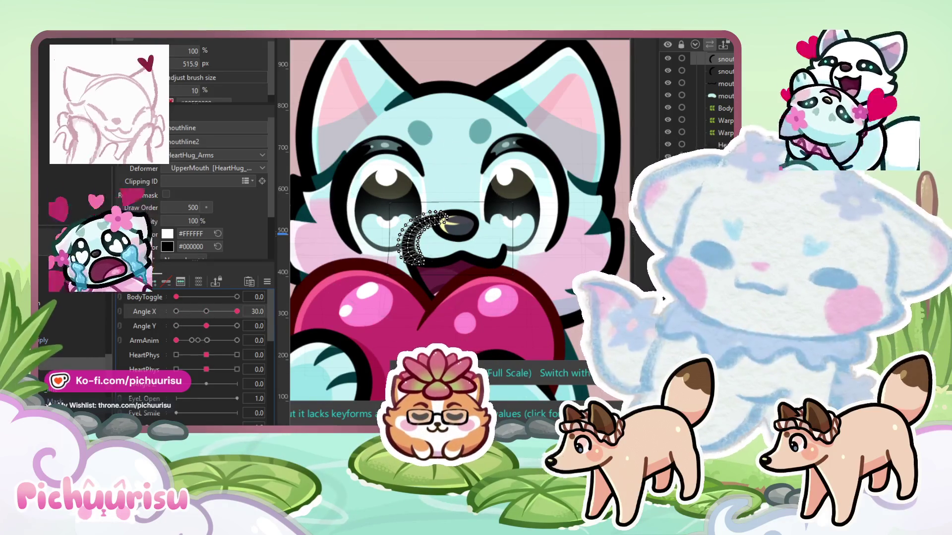
# Bend the mouthline copy into an arc beside the nose with the Modeling Form brush, checking across Angle X
pyautogui.click(54, 34)
pyautogui.moveTo(99, 79)
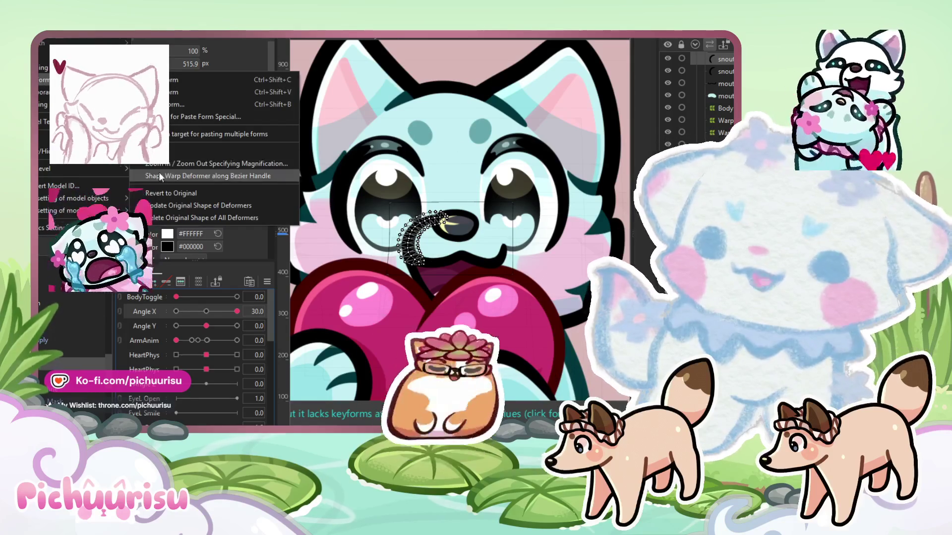
pyautogui.click(158, 176)
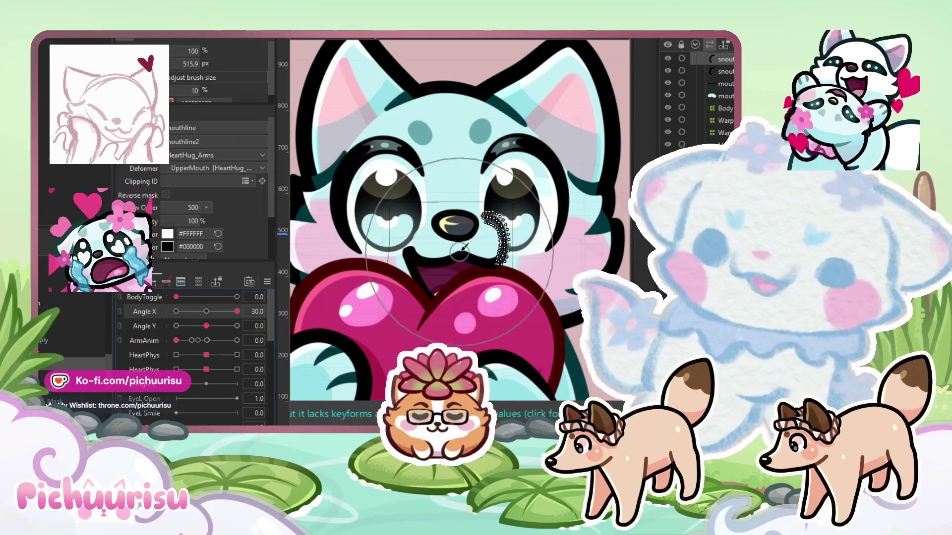
pyautogui.scroll(3, 500, 248)
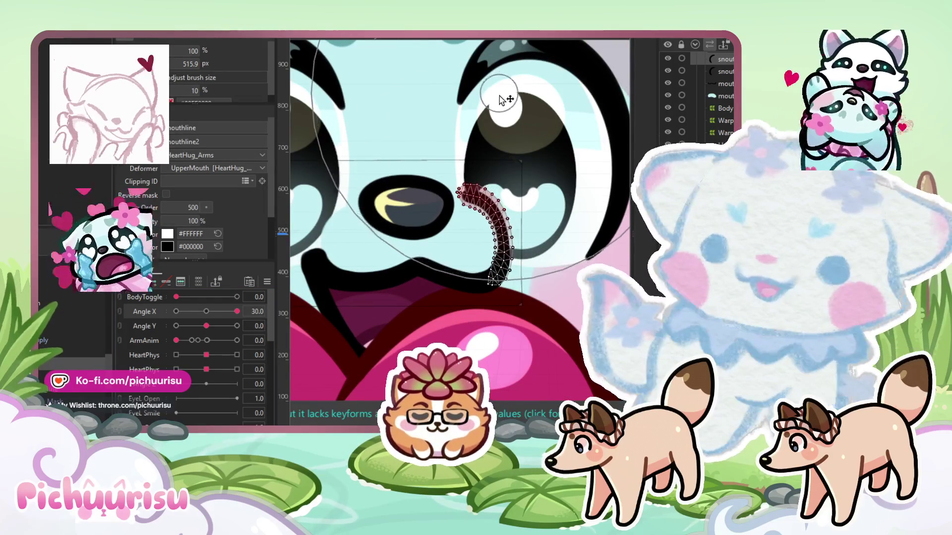
pyautogui.moveTo(237, 311); pyautogui.dragTo(206, 311)
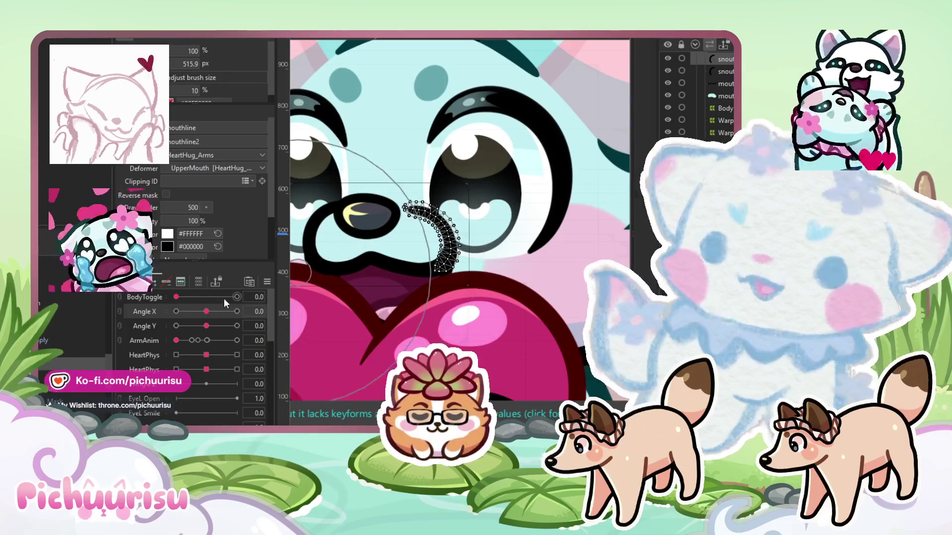
pyautogui.moveTo(206, 312); pyautogui.dragTo(271, 310)
pyautogui.scroll(3, 496, 92)
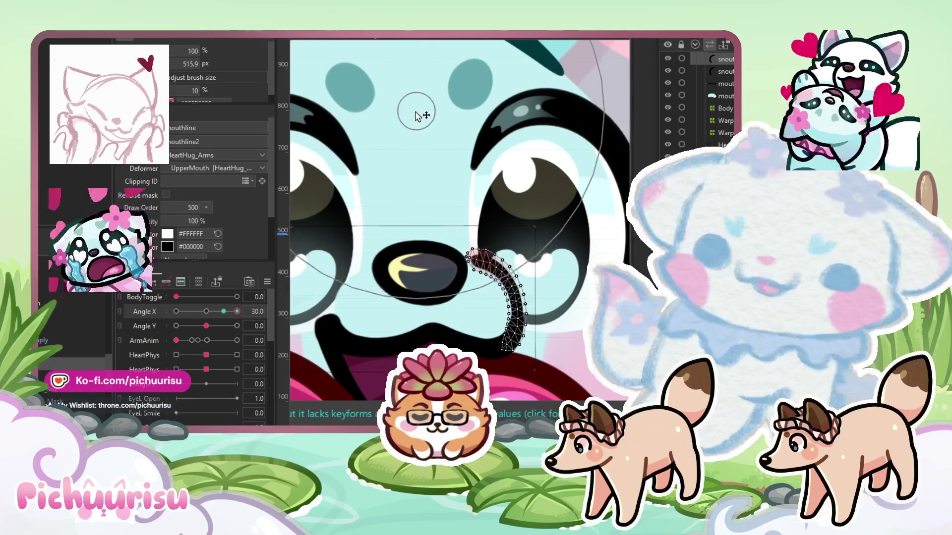
pyautogui.scroll(-5, 471, 155)
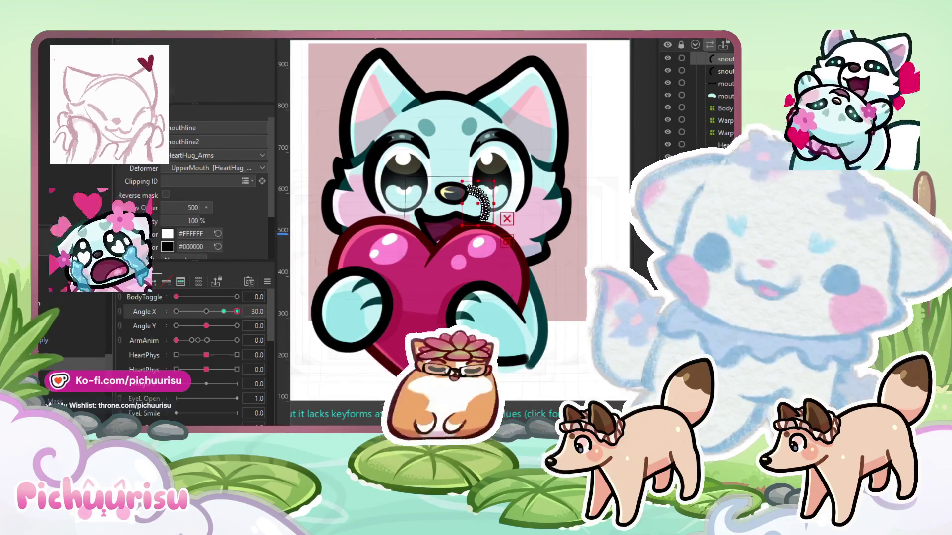
pyautogui.scroll(-5, 392, 149)
pyautogui.click(512, 358)
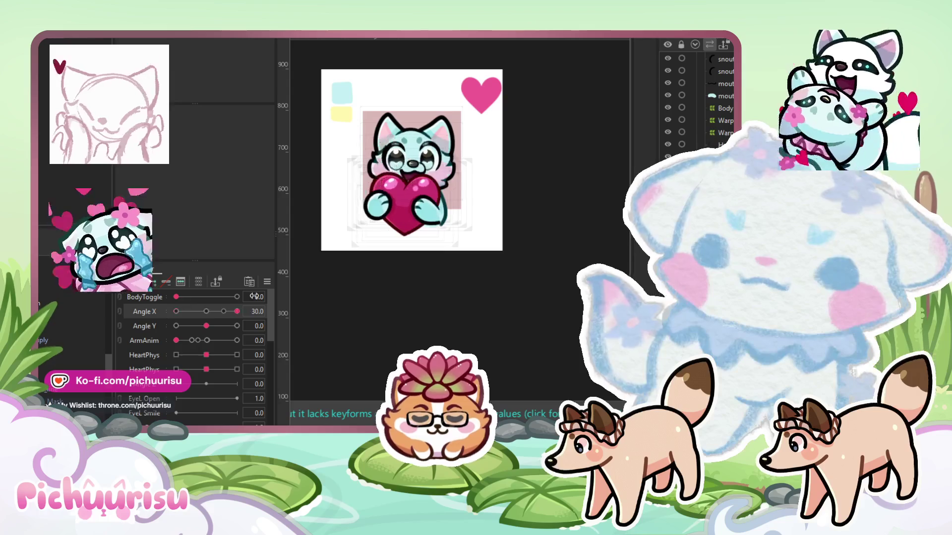
# Select the warp around the nose and shift it slightly right
pyautogui.scroll(3, 418, 166)
pyautogui.click(386, 171)
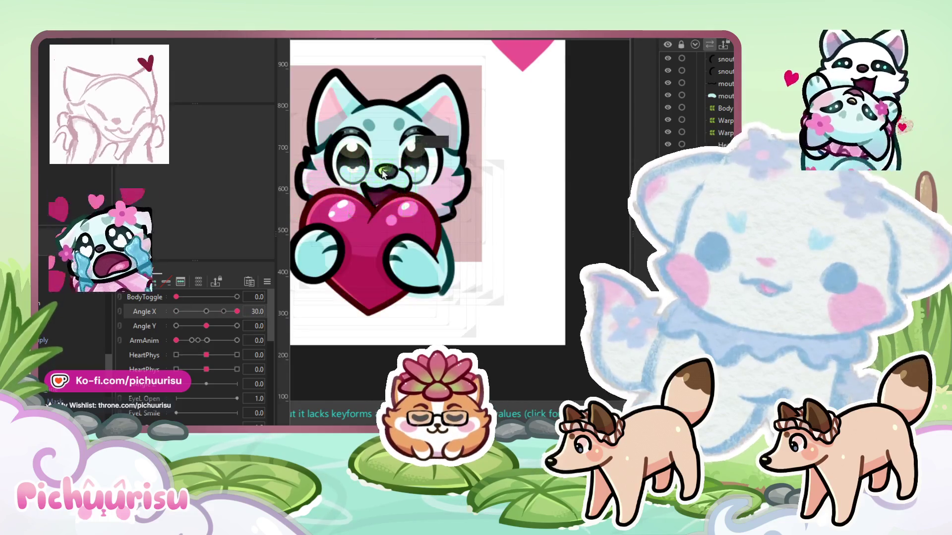
pyautogui.scroll(5, 386, 171)
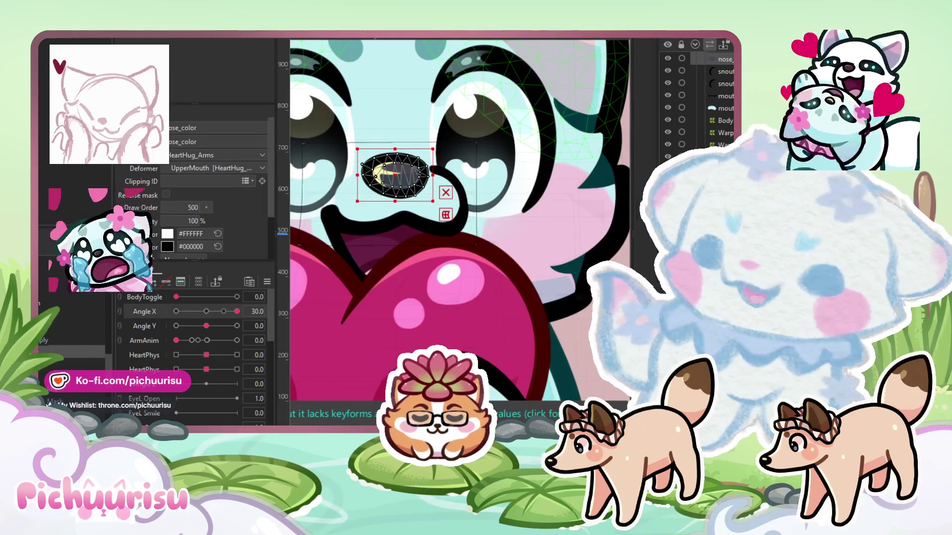
pyautogui.click(392, 174)
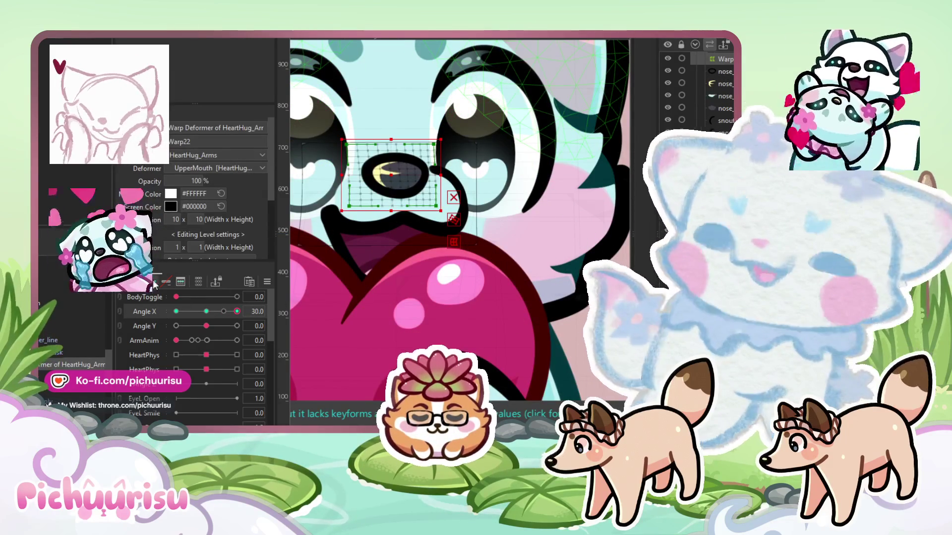
pyautogui.moveTo(396, 181); pyautogui.dragTo(402, 181)
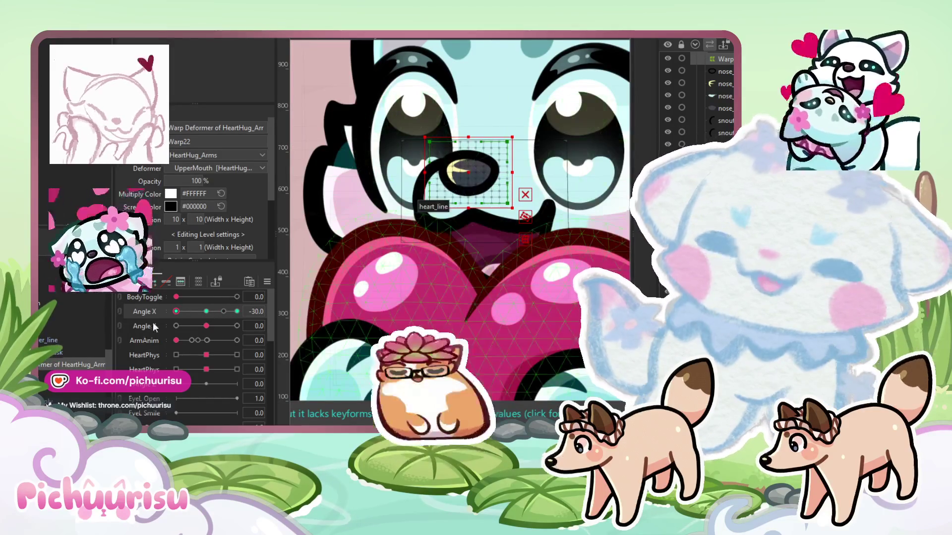
# At Angle X 30, brush-move the nose warp points right and scrub Angle X to verify
pyautogui.click(237, 311)
pyautogui.press('b')
pyautogui.click(438, 171)
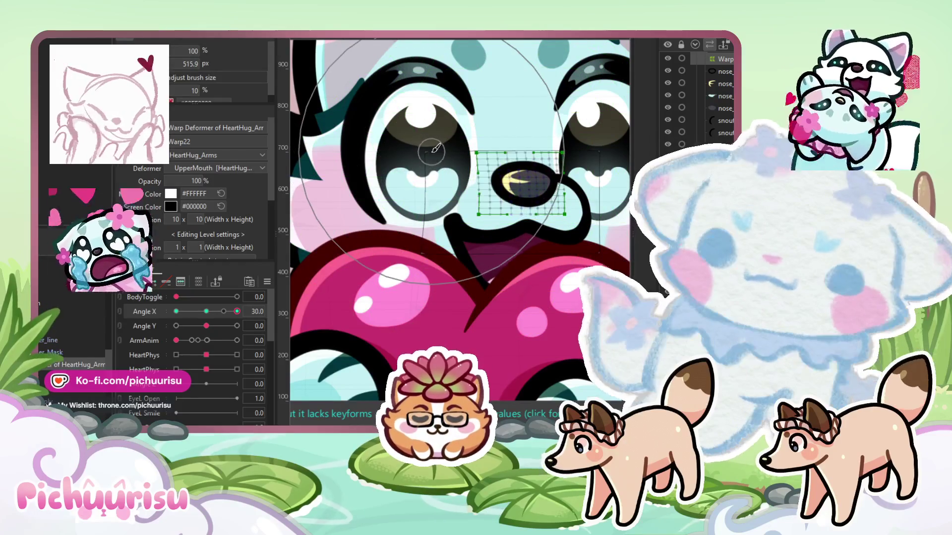
pyautogui.scroll(-5, 436, 148)
pyautogui.click(198, 312)
pyautogui.scroll(-3, 172, 255)
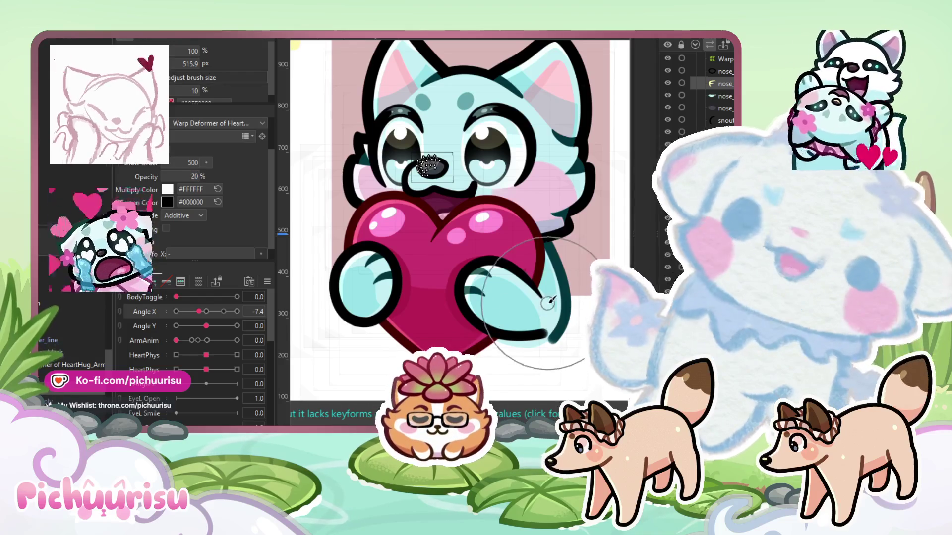
pyautogui.click(237, 311)
pyautogui.scroll(-3, 473, 131)
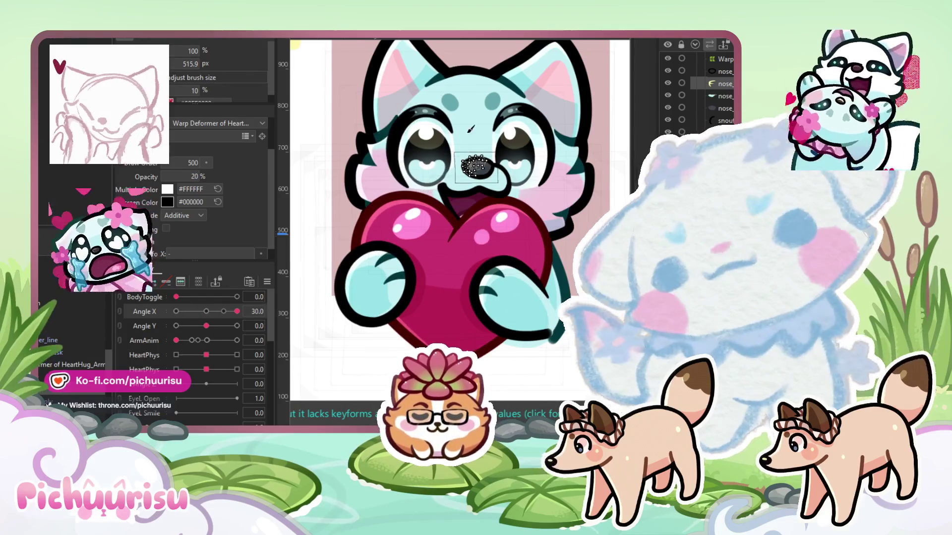
pyautogui.scroll(4, 474, 132)
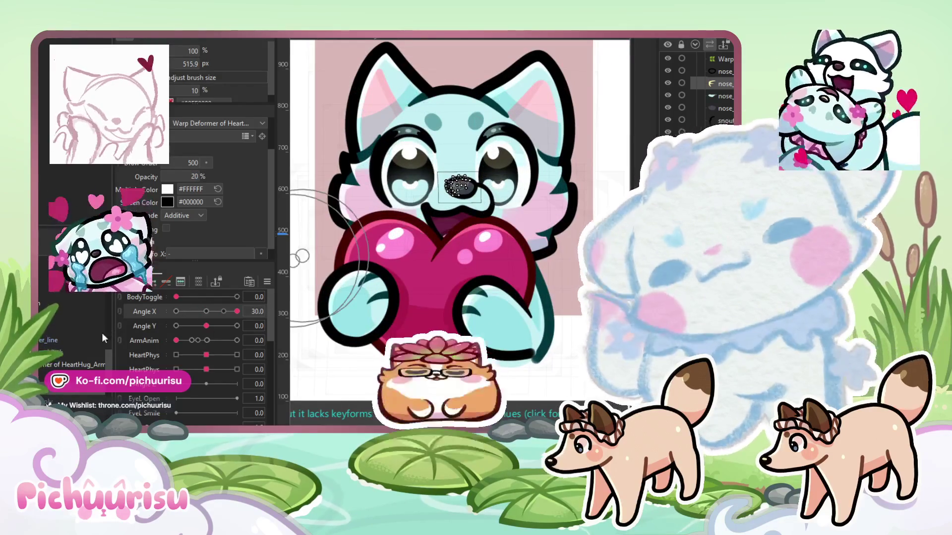
# In the Eyes part, select the heart highlight vertices of both the left and right eyes
pyautogui.click(70, 342)
pyautogui.scroll(3, 383, 170)
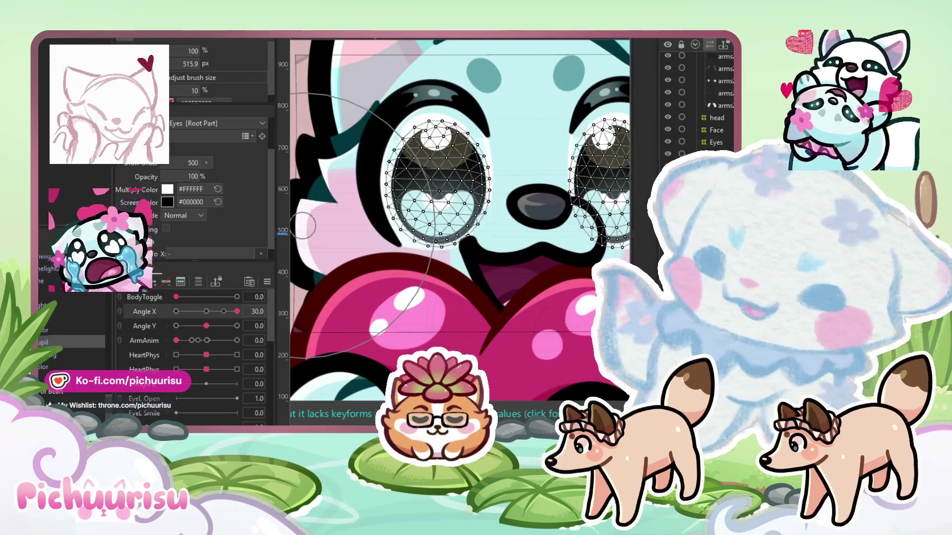
pyautogui.click(437, 208)
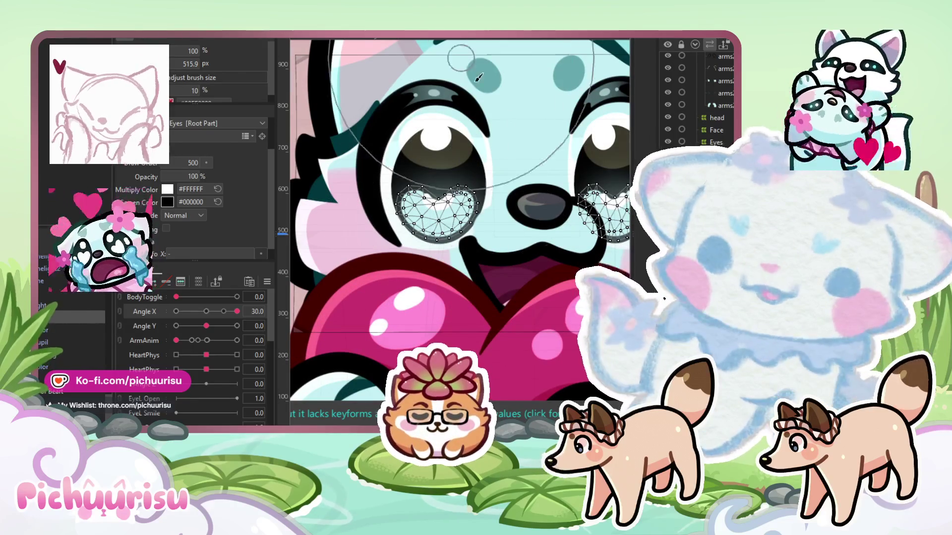
pyautogui.scroll(-2, 363, 271)
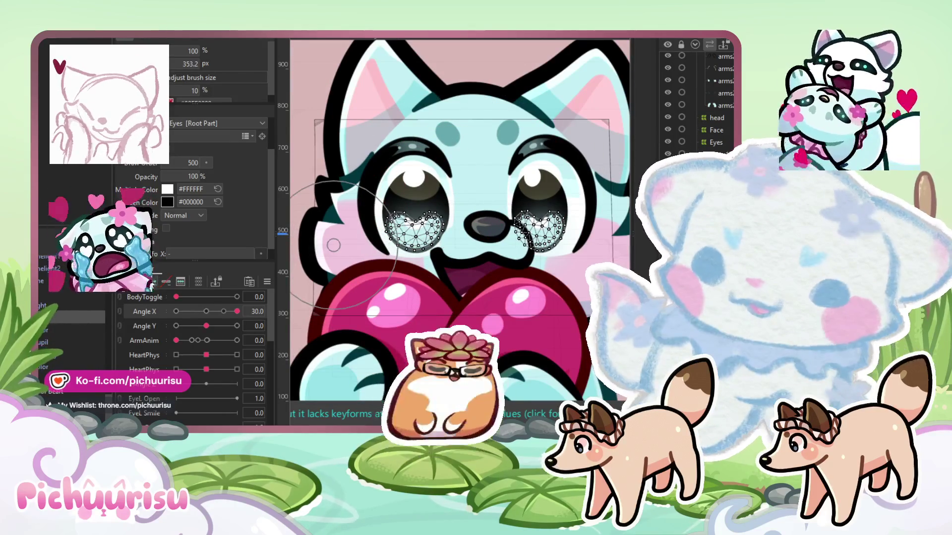
pyautogui.scroll(2, 342, 165)
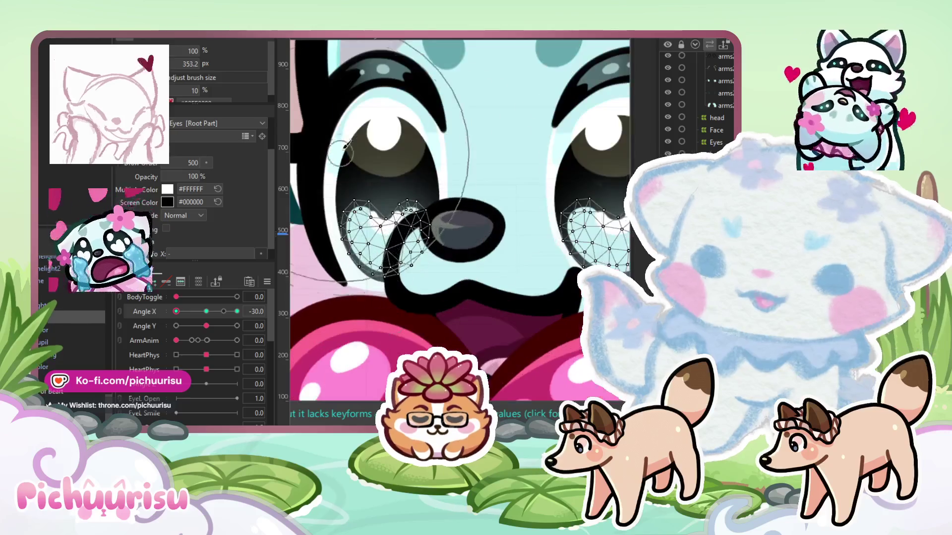
pyautogui.click(378, 200)
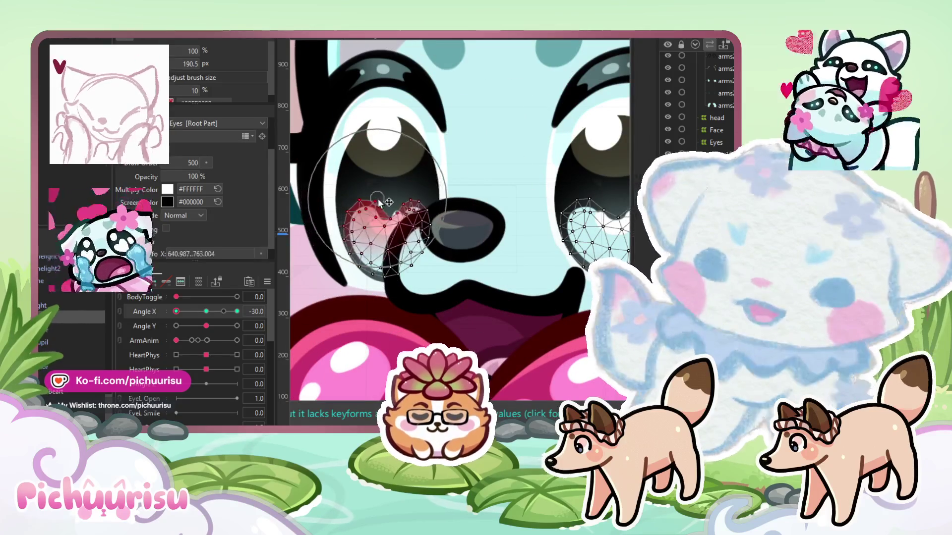
pyautogui.scroll(2, 503, 231)
pyautogui.click(504, 231)
pyautogui.scroll(-3, 404, 287)
# Move the heart highlights for the Angle X 30 pose, checking Angle Y 30 before returning to neutral
pyautogui.click(237, 311)
pyautogui.scroll(2, 491, 248)
pyautogui.click(491, 248)
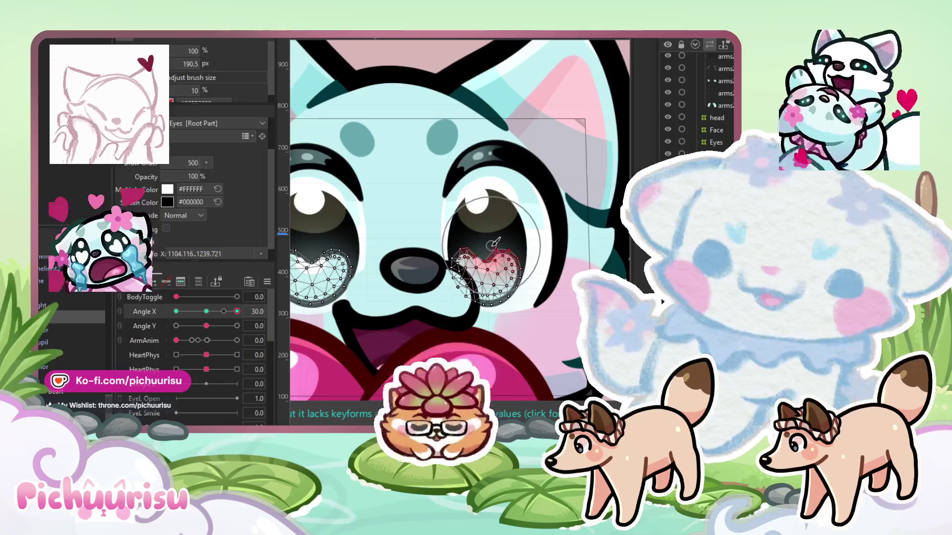
pyautogui.scroll(2, 450, 278)
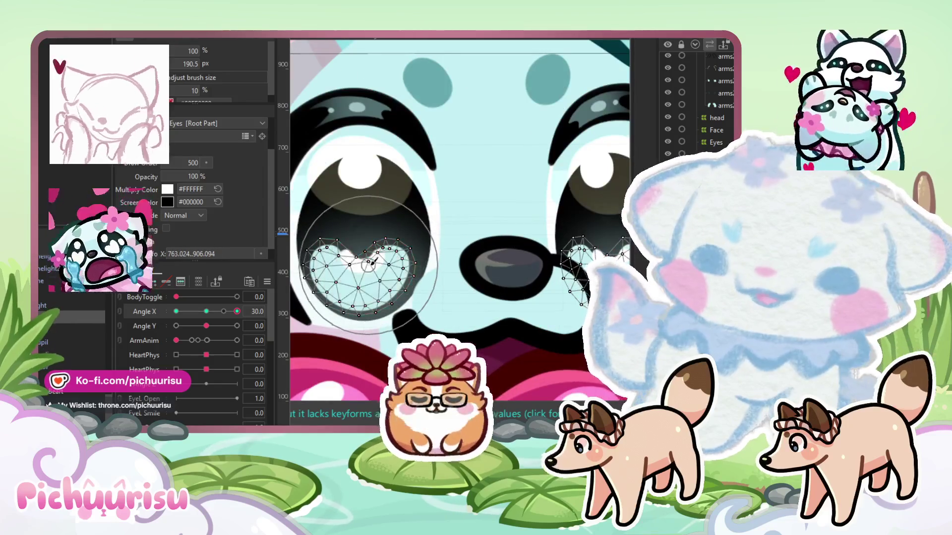
pyautogui.scroll(-3, 368, 268)
pyautogui.moveTo(203, 327)
pyautogui.mouseDown()
pyautogui.moveTo(187, 326)
pyautogui.moveTo(207, 327)
pyautogui.mouseUp()
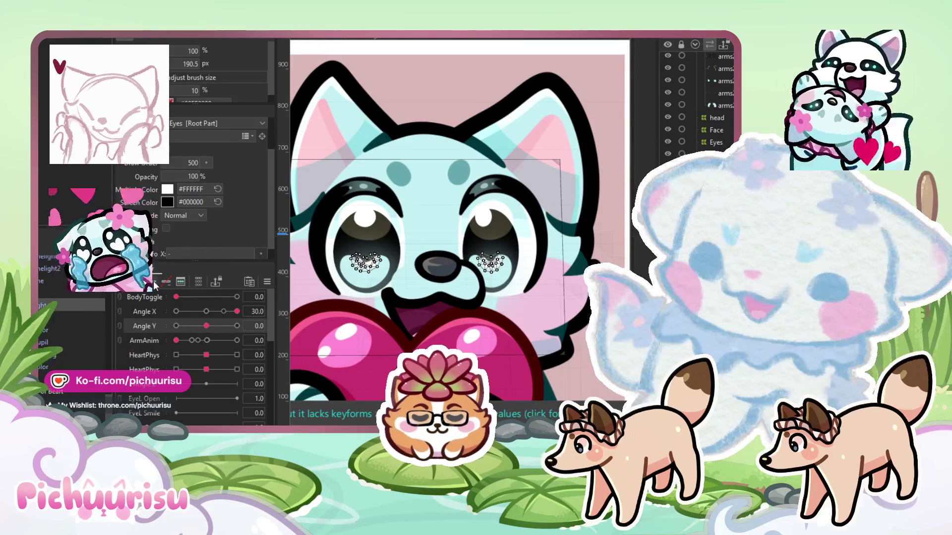
pyautogui.moveTo(207, 326); pyautogui.dragTo(282, 321)
pyautogui.scroll(4, 500, 232)
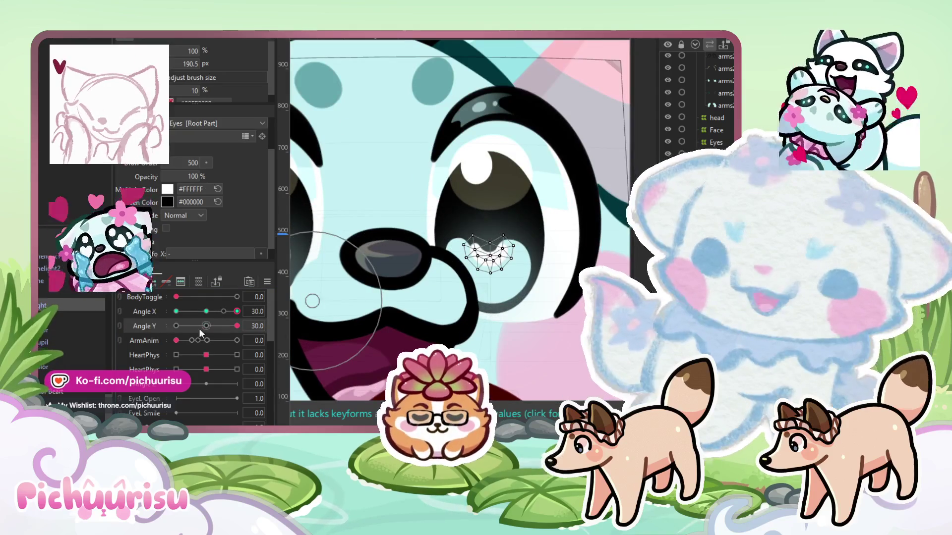
pyautogui.click(206, 325)
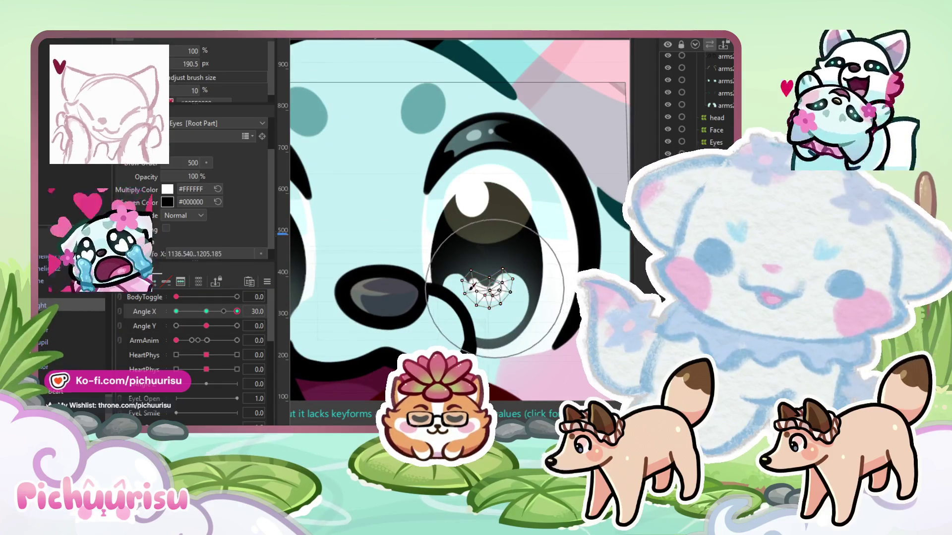
# Mirror the canvas to check the highlights at Angle X -30, then restore the view at Angle X 30
pyautogui.hotkey('ctrl', 'h')
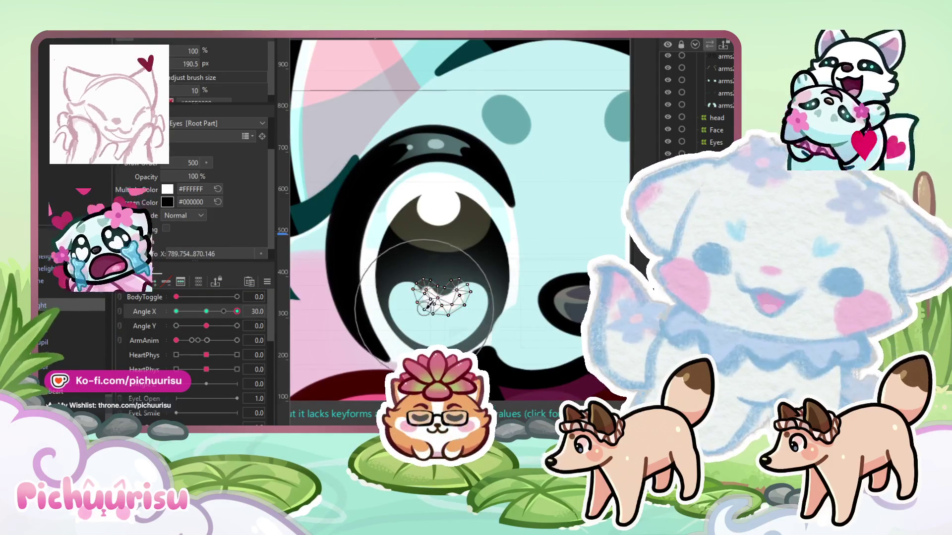
pyautogui.click(176, 311)
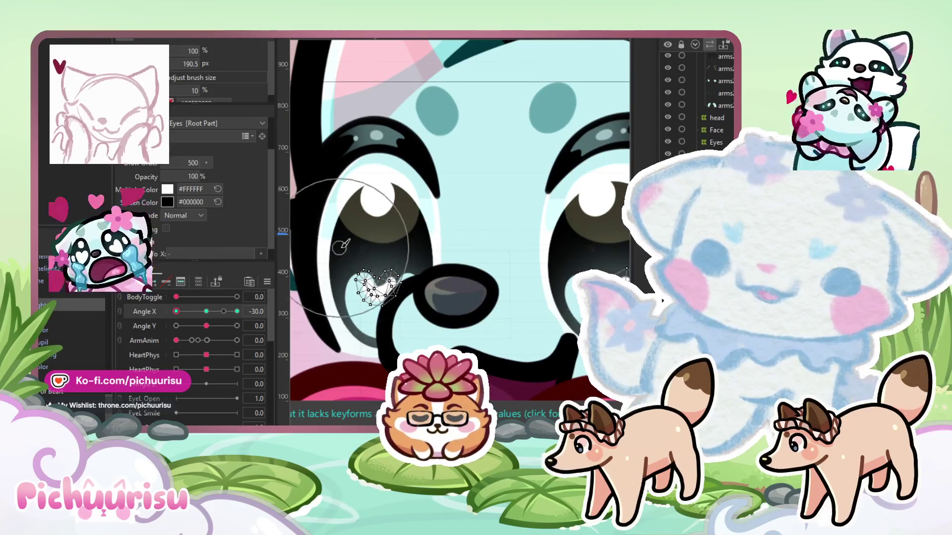
pyautogui.hotkey('ctrl', 'h')
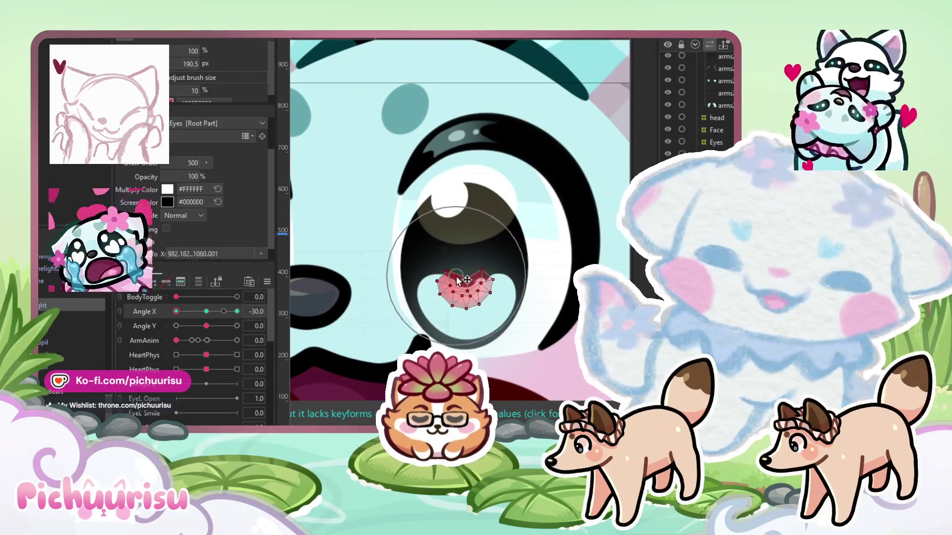
pyautogui.hotkey('ctrl', '0')
pyautogui.click(237, 312)
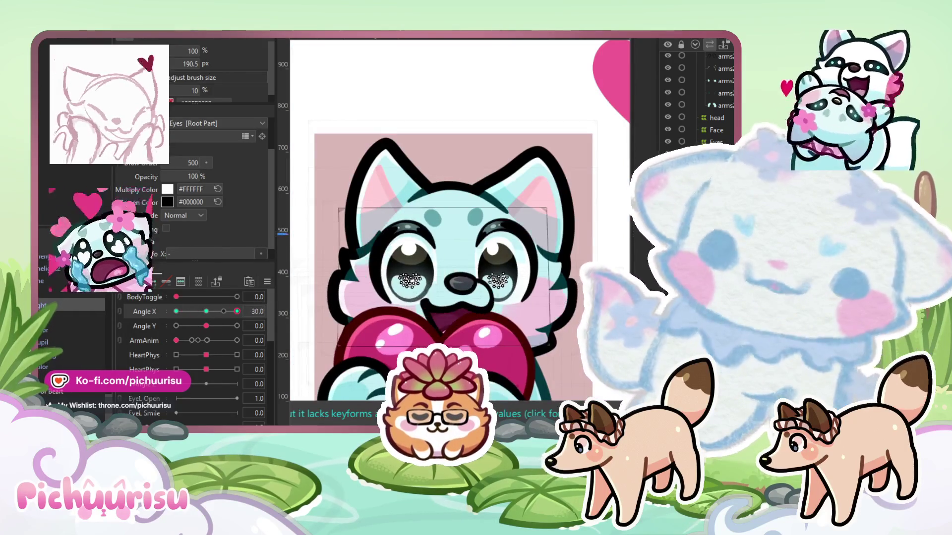
pyautogui.scroll(-2, 490, 67)
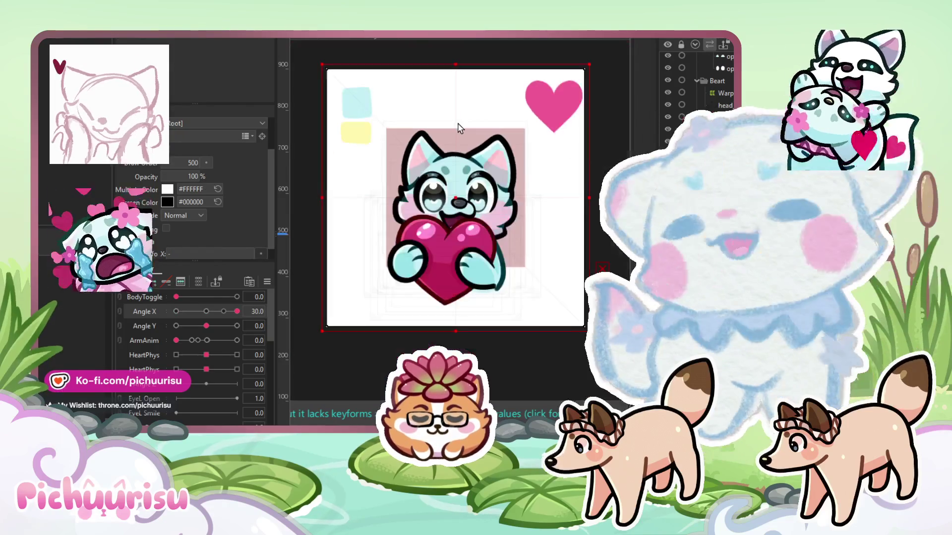
# On Layer19, brush-select the sparkle vertices in both eyes at the Angle X 30 keyform
pyautogui.moveTo(237, 311); pyautogui.dragTo(237, 312)
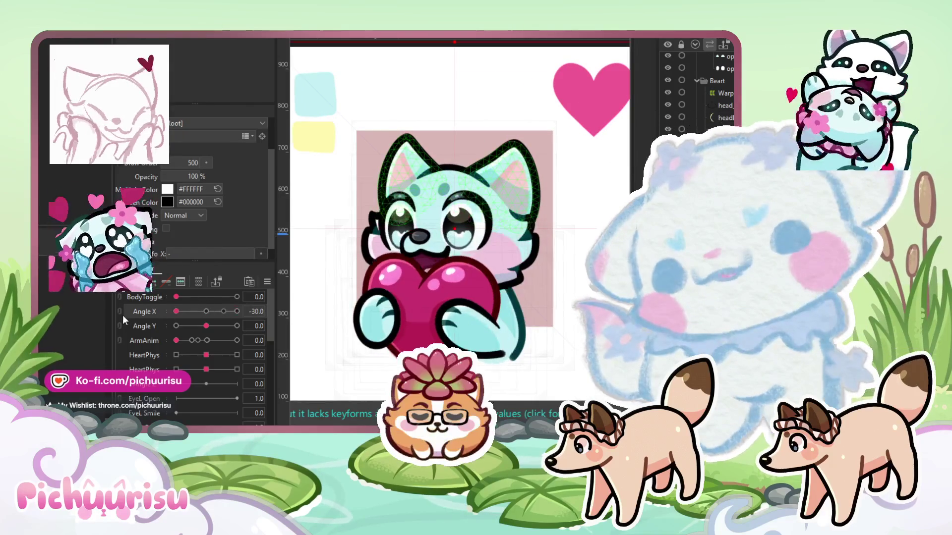
pyautogui.scroll(5, 490, 208)
pyautogui.click(490, 208)
pyautogui.scroll(-5, 489, 208)
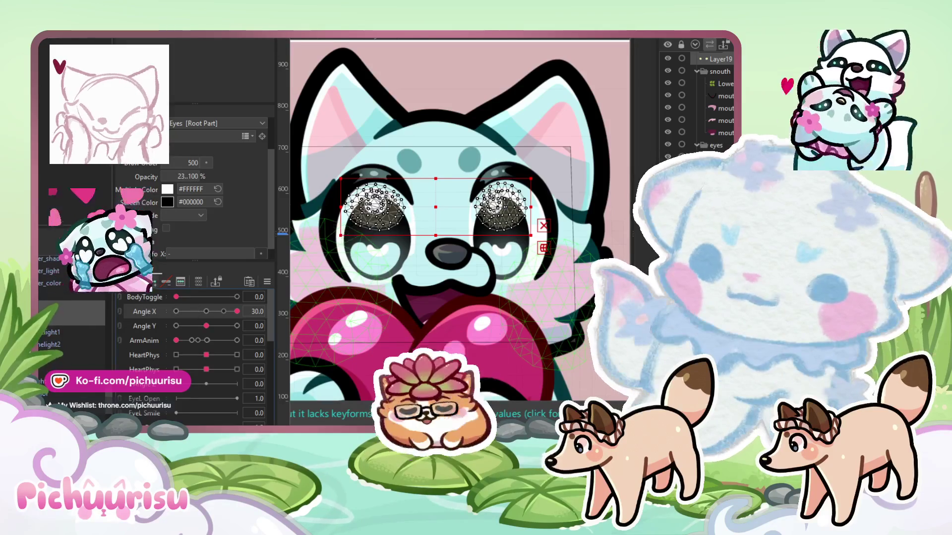
pyautogui.press('b')
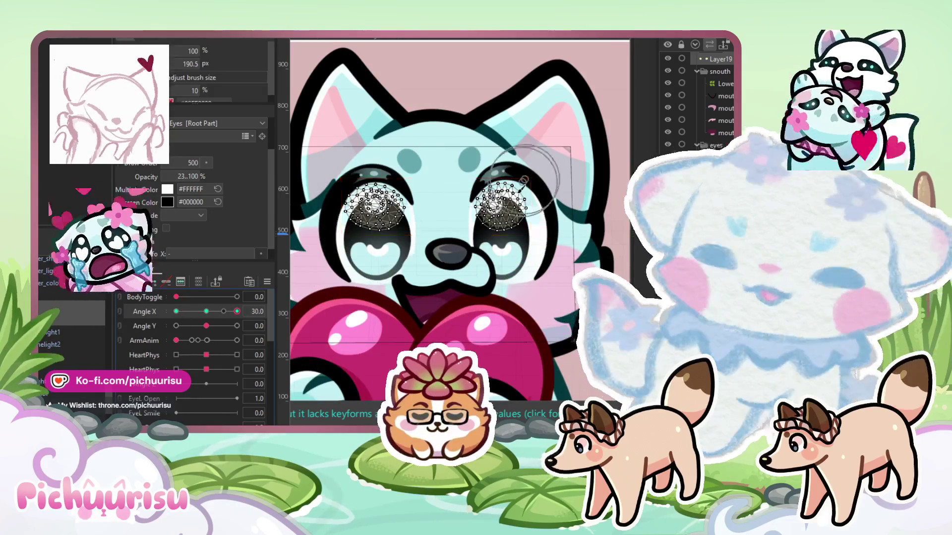
pyautogui.scroll(5, 496, 208)
pyautogui.moveTo(473, 213); pyautogui.dragTo(484, 216)
pyautogui.scroll(-3, 504, 211)
pyautogui.scroll(3, 412, 203)
pyautogui.moveTo(407, 204); pyautogui.dragTo(392, 209)
pyautogui.scroll(-3, 391, 209)
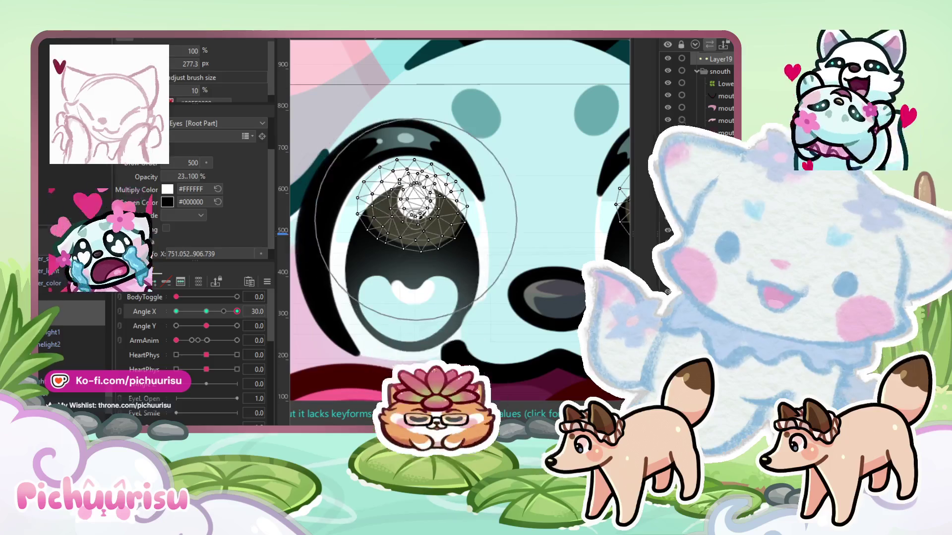
pyautogui.scroll(-2, 298, 303)
# Shift the eye sparkles for the Angle X -30 keyform, then return to 30 and clear the selection
pyautogui.click(176, 312)
pyautogui.scroll(3, 448, 209)
pyautogui.moveTo(436, 312); pyautogui.dragTo(446, 323)
pyautogui.scroll(-3, 488, 200)
pyautogui.scroll(2, 373, 212)
pyautogui.click(373, 212)
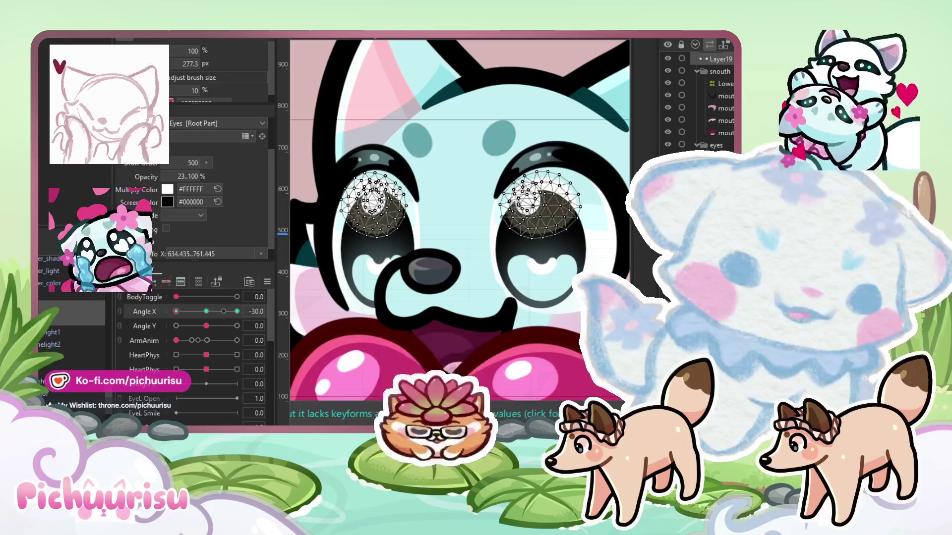
pyautogui.scroll(-5, 515, 272)
pyautogui.click(237, 311)
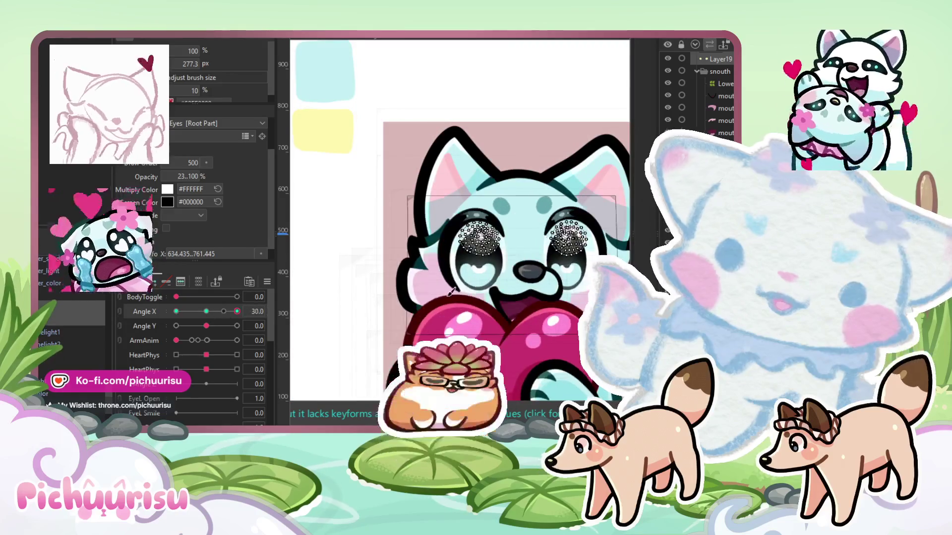
pyautogui.click(284, 342)
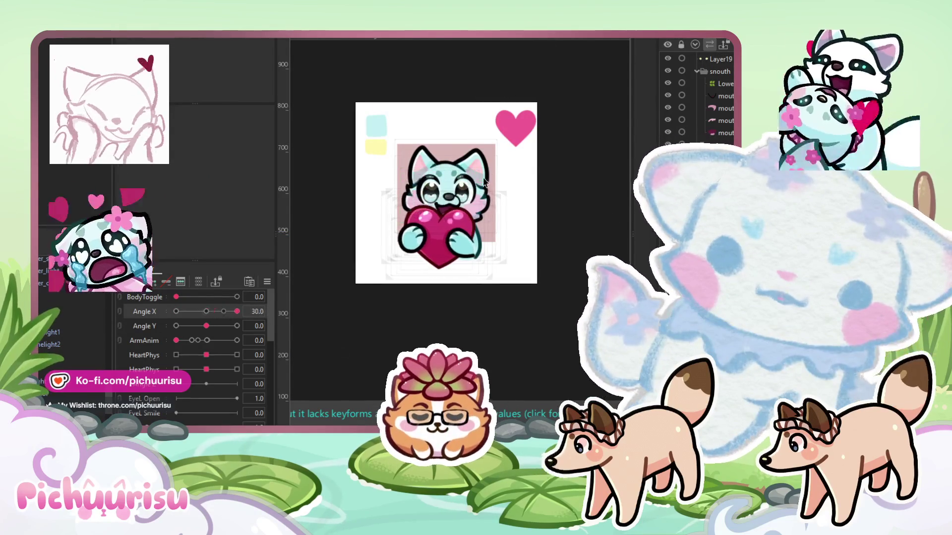
# Reset Angle X to face forward and create a warp deformer around all the ear meshes
pyautogui.scroll(3, 472, 144)
pyautogui.click(472, 144)
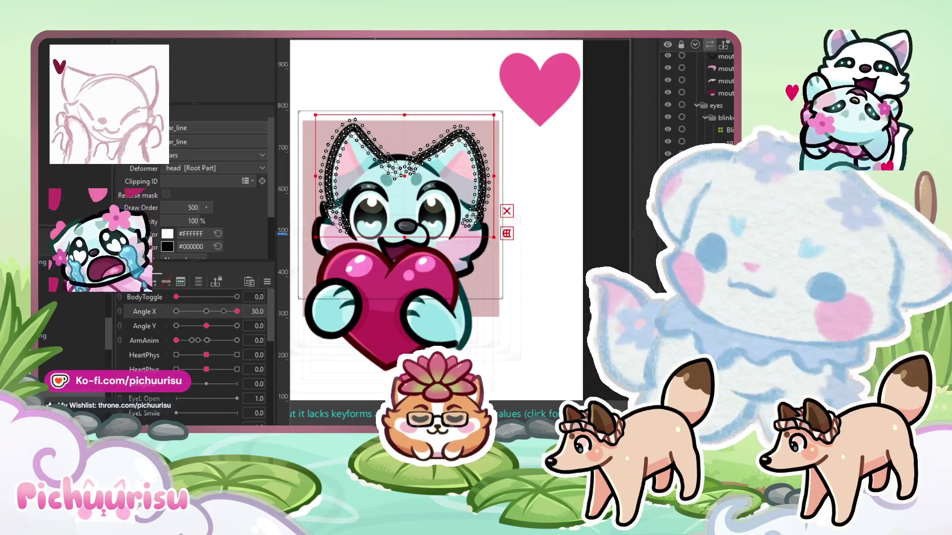
pyautogui.click(472, 144)
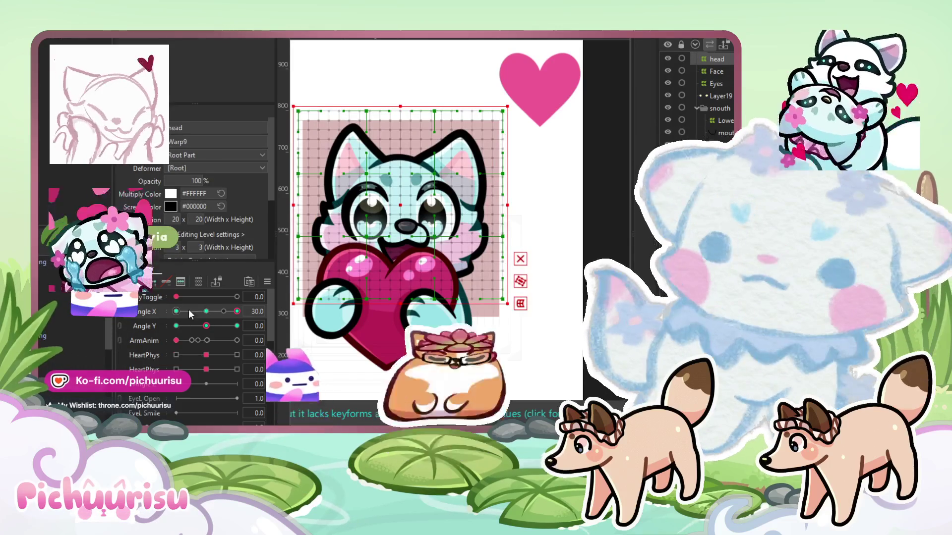
pyautogui.moveTo(251, 306); pyautogui.dragTo(70, 353)
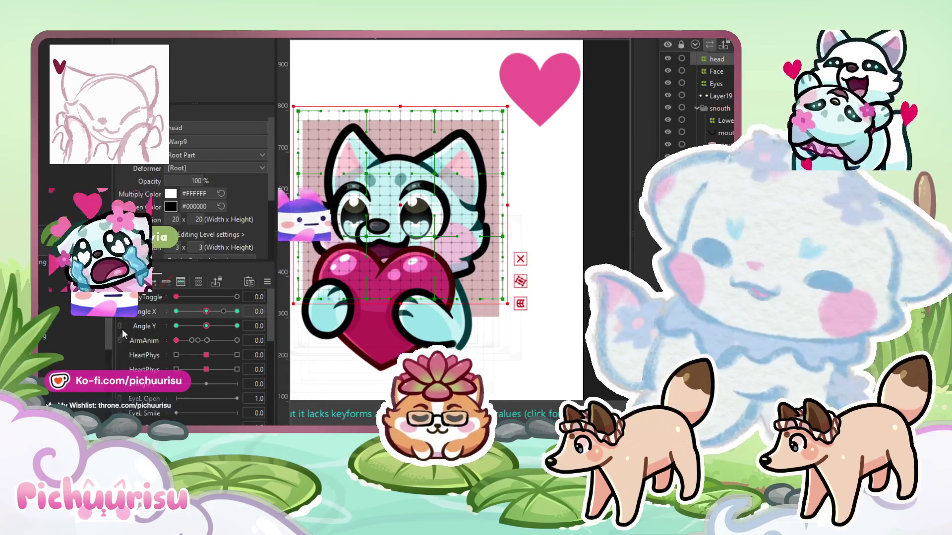
pyautogui.click(472, 144)
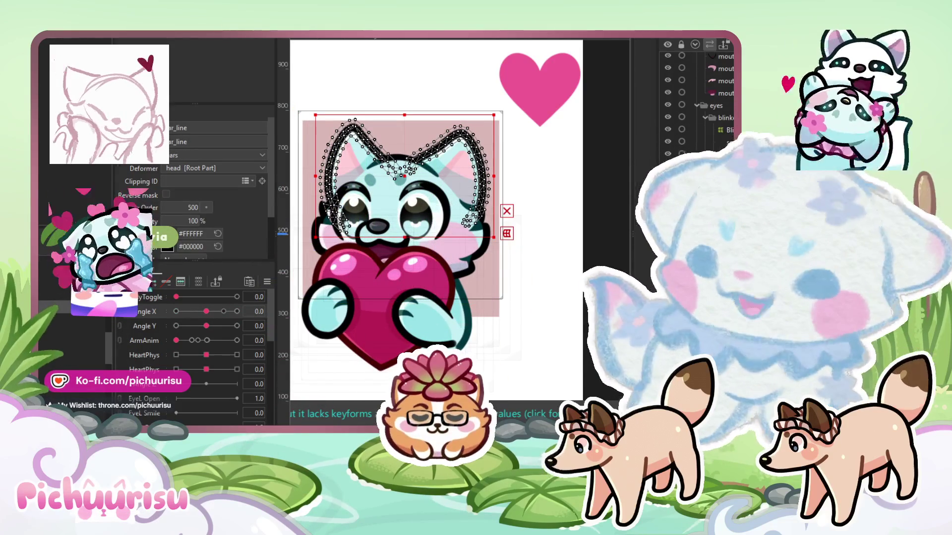
pyautogui.click(192, 322)
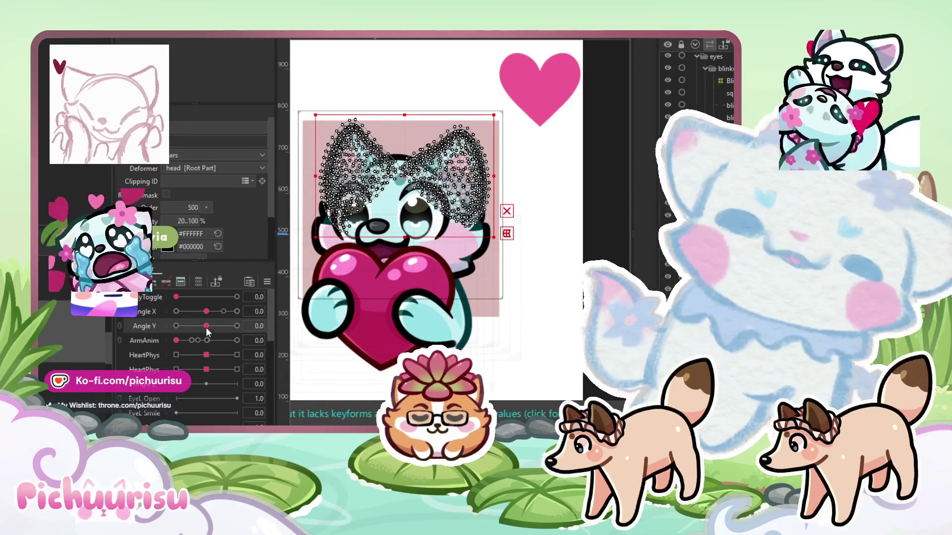
pyautogui.click(211, 340)
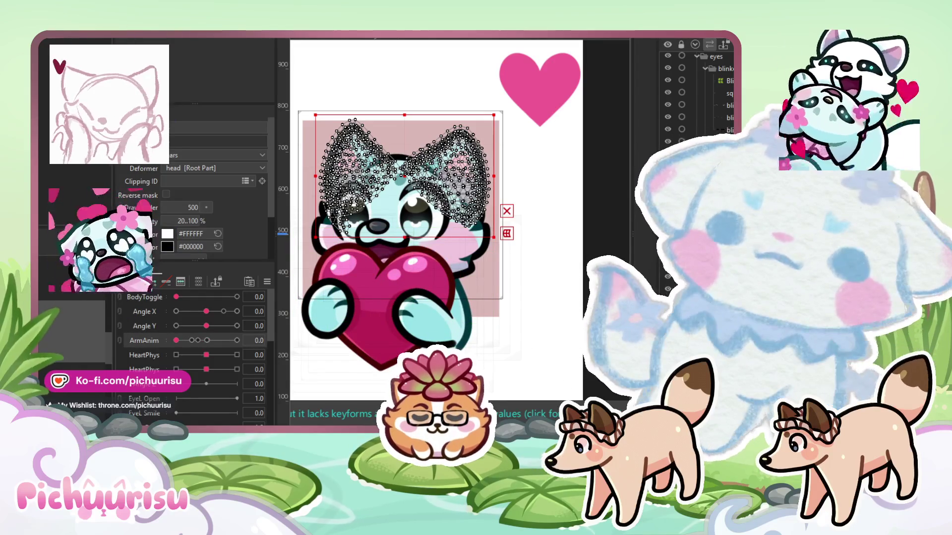
pyautogui.click(327, 291)
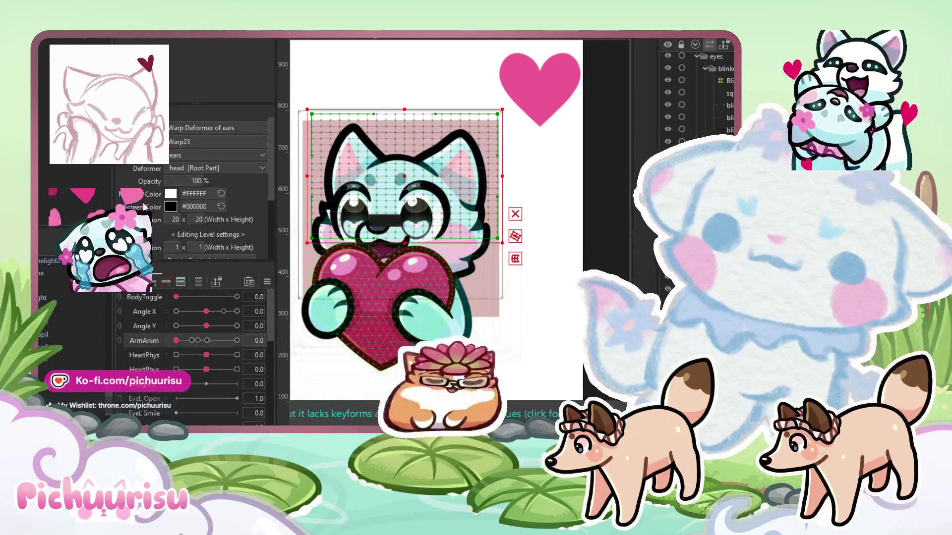
# Set the ears warp deformer's bezier division to 3 x 3
pyautogui.click(176, 248)
pyautogui.write('5')
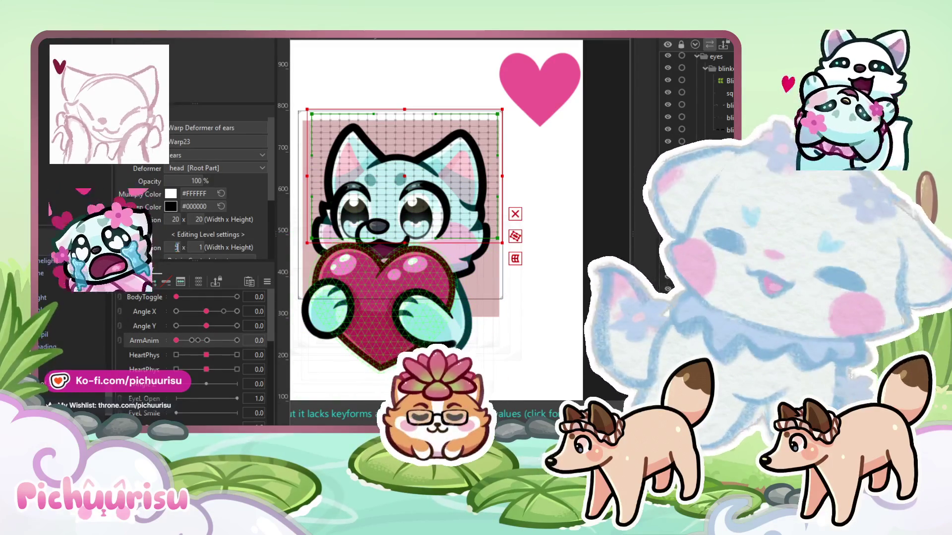
pyautogui.click(192, 247)
pyautogui.write('5')
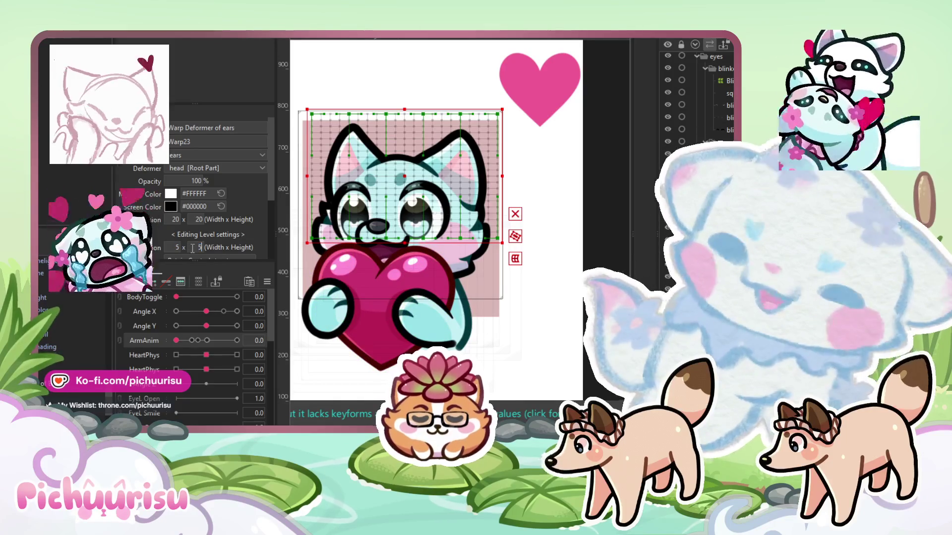
pyautogui.press('Return')
pyautogui.scroll(-1, 195, 228)
pyautogui.click(177, 203)
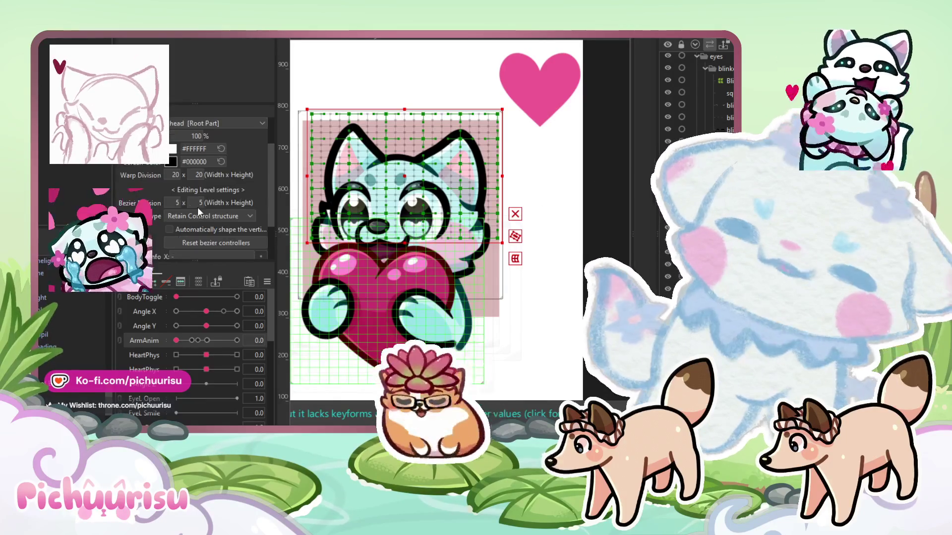
pyautogui.write('3')
pyautogui.press('Return')
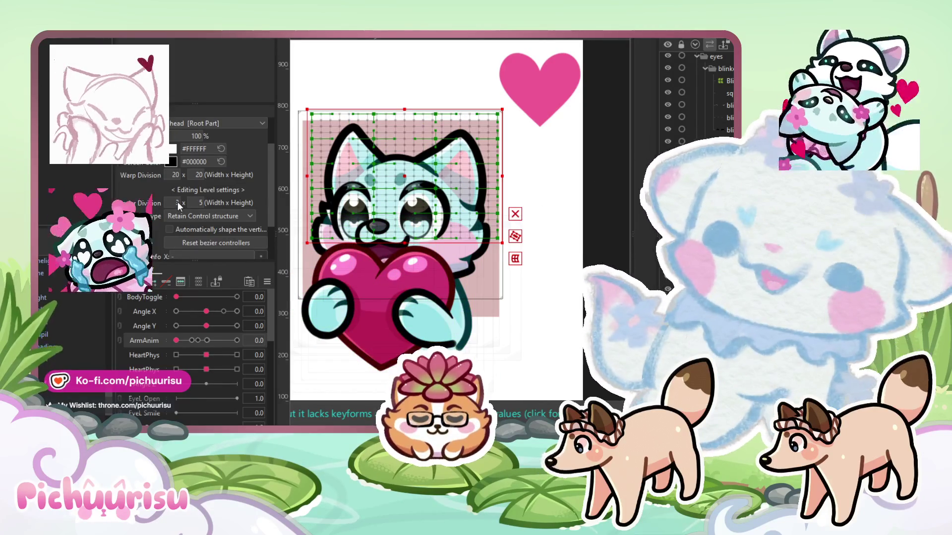
pyautogui.click(196, 203)
pyautogui.write('3')
pyautogui.press('Return')
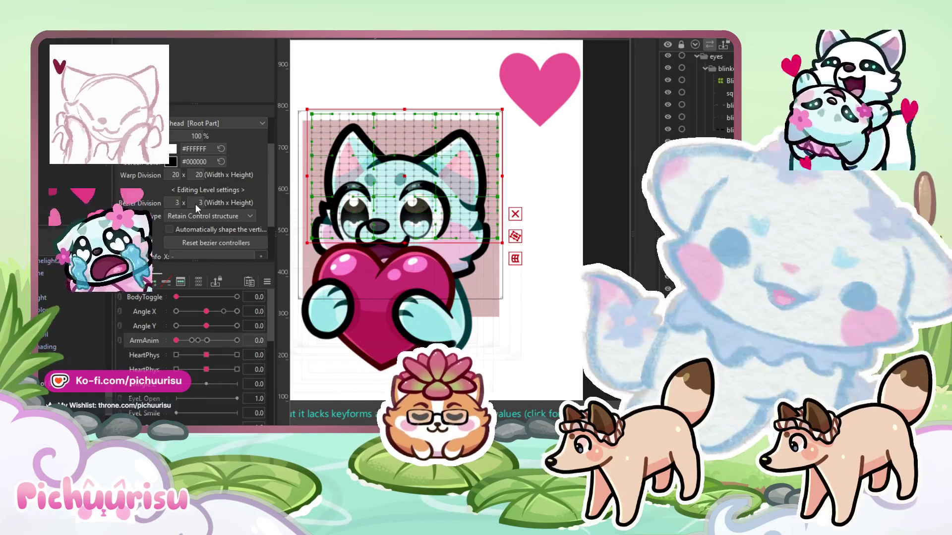
# Warp the head with an enlarged Deform Brush for the Angle X 30 and -30 keyforms
pyautogui.moveTo(494, 248); pyautogui.dragTo(507, 274)
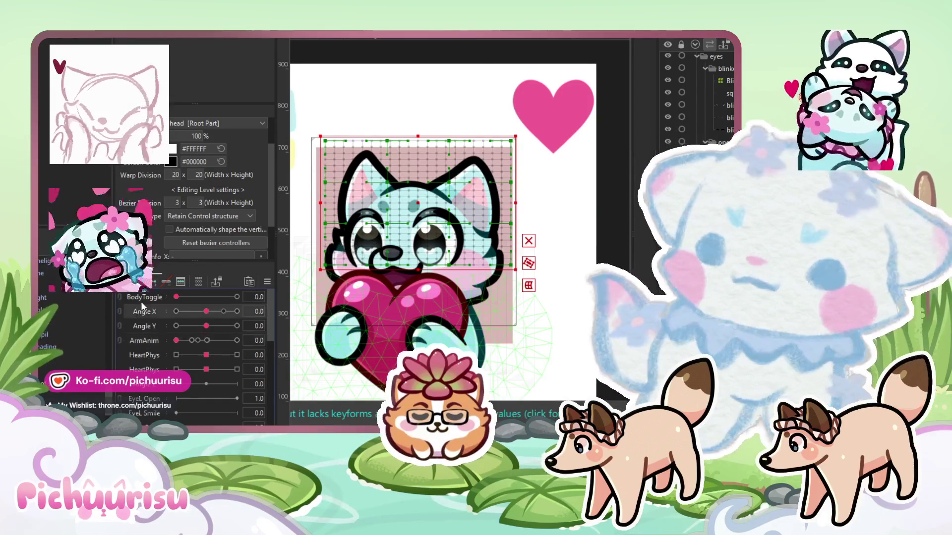
pyautogui.click(237, 312)
pyautogui.press('b')
pyautogui.moveTo(425, 189)
pyautogui.mouseDown()
pyautogui.moveTo(580, 180)
pyautogui.moveTo(367, 113)
pyautogui.moveTo(446, 114)
pyautogui.moveTo(329, 149)
pyautogui.mouseUp()
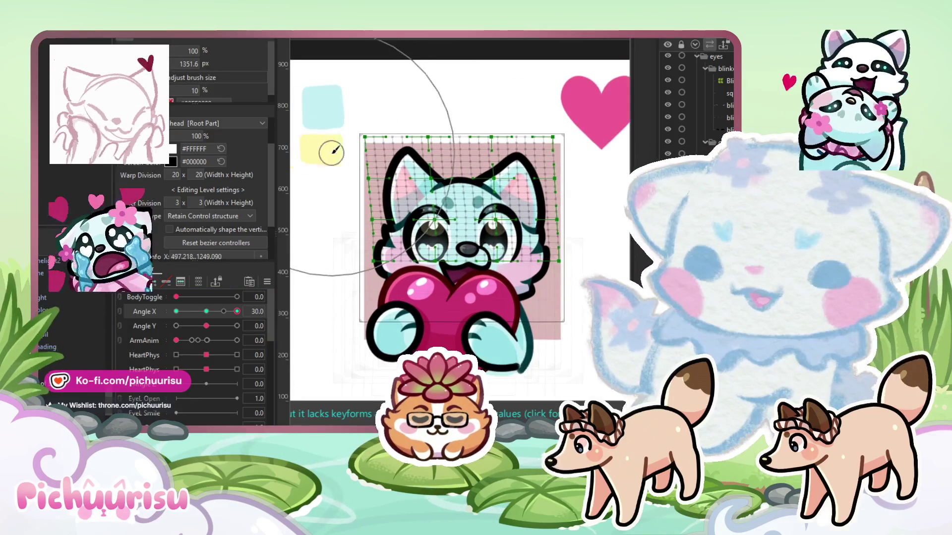
pyautogui.click(176, 311)
pyautogui.moveTo(496, 149); pyautogui.dragTo(570, 127)
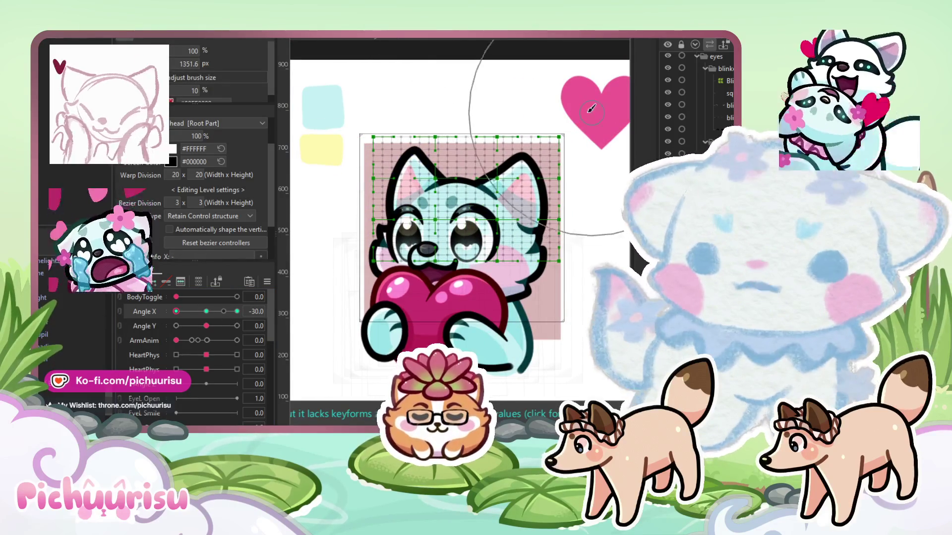
pyautogui.moveTo(431, 89); pyautogui.dragTo(388, 105)
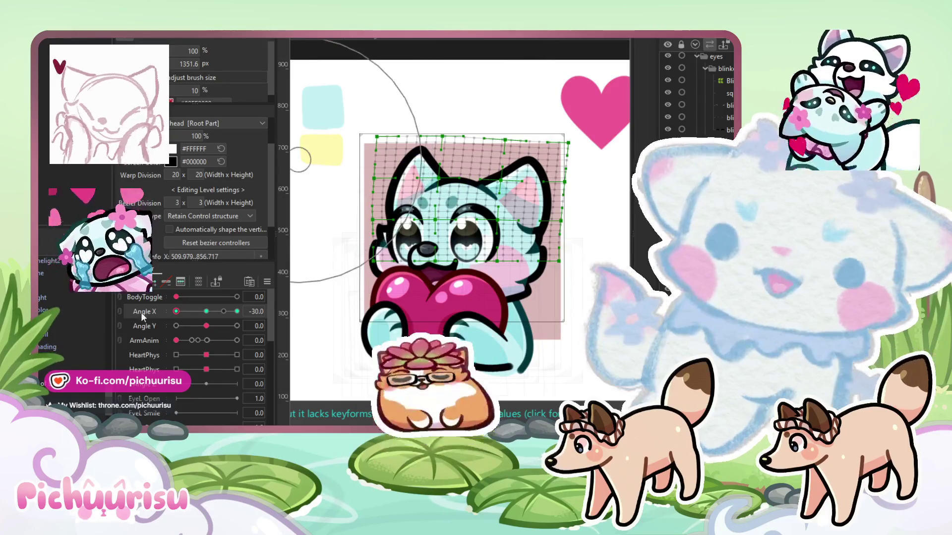
pyautogui.click(207, 311)
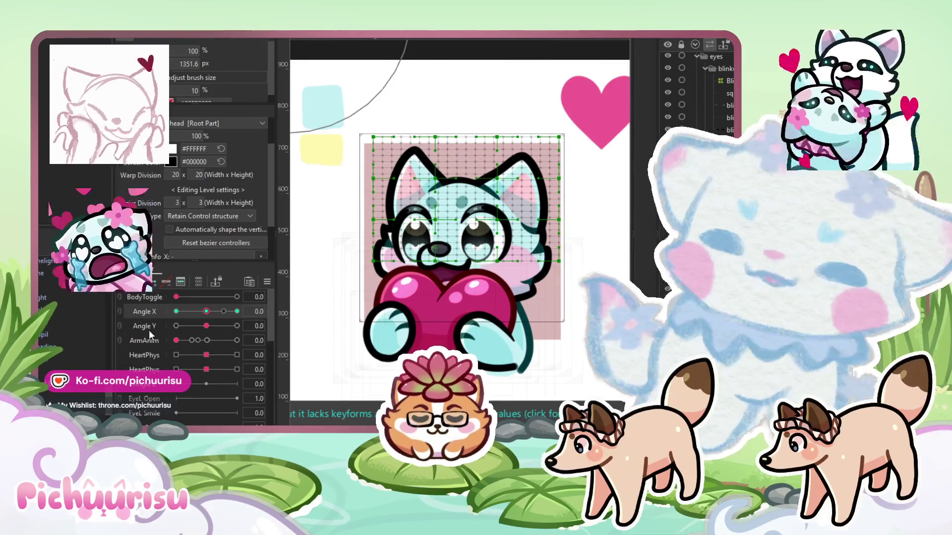
# Combine Angle X and Angle Y into a 2D grid and warp the head for Angle Y 30 and -30
pyautogui.click(119, 317)
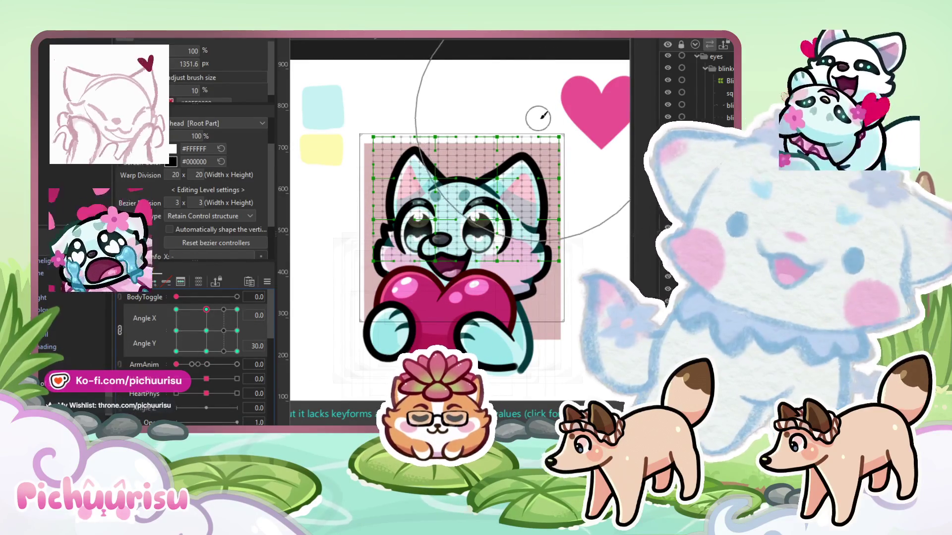
pyautogui.moveTo(534, 118); pyautogui.dragTo(528, 121)
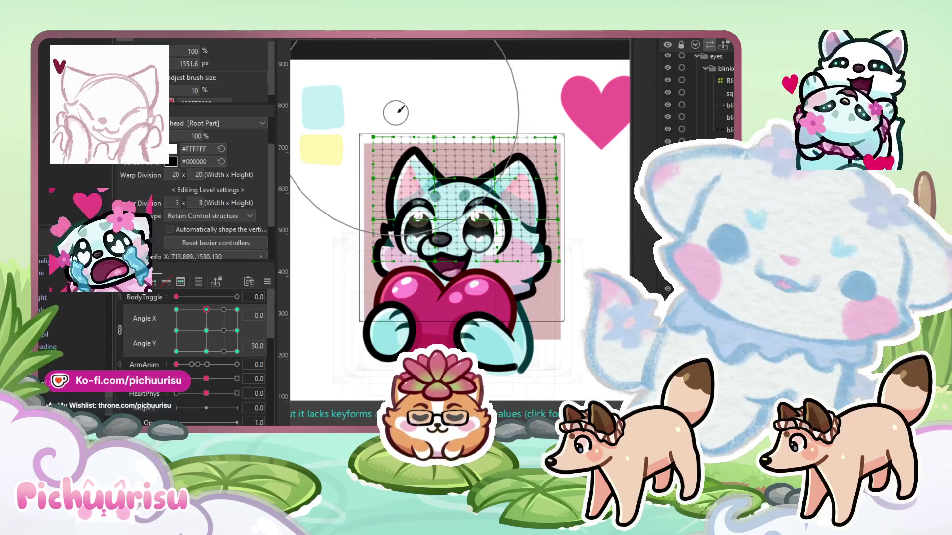
pyautogui.moveTo(394, 108); pyautogui.dragTo(398, 112)
pyautogui.click(206, 351)
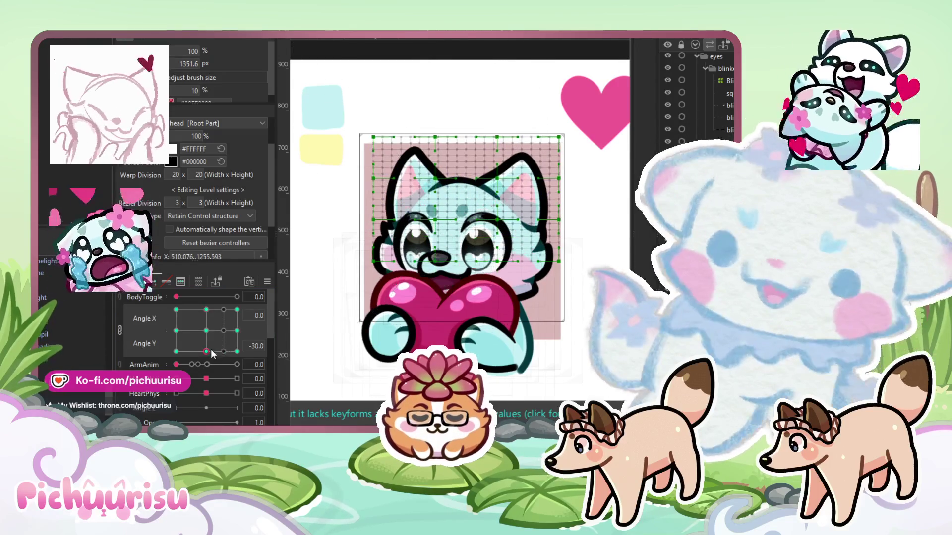
pyautogui.moveTo(551, 127); pyautogui.dragTo(554, 131)
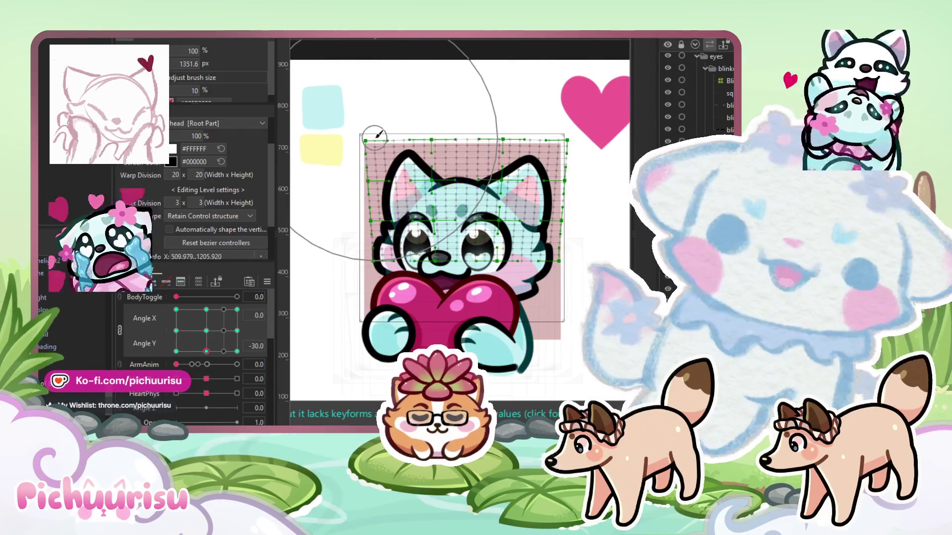
# Preview the head warp at mixed Angle X and Angle Y values, including turned up and left
pyautogui.hscroll(2, 382, 101)
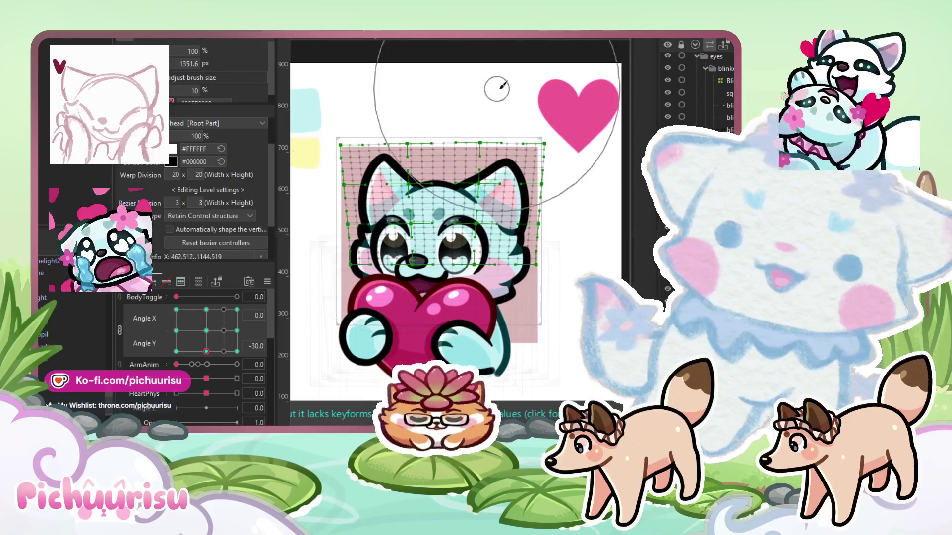
pyautogui.hscroll(-2, 404, 109)
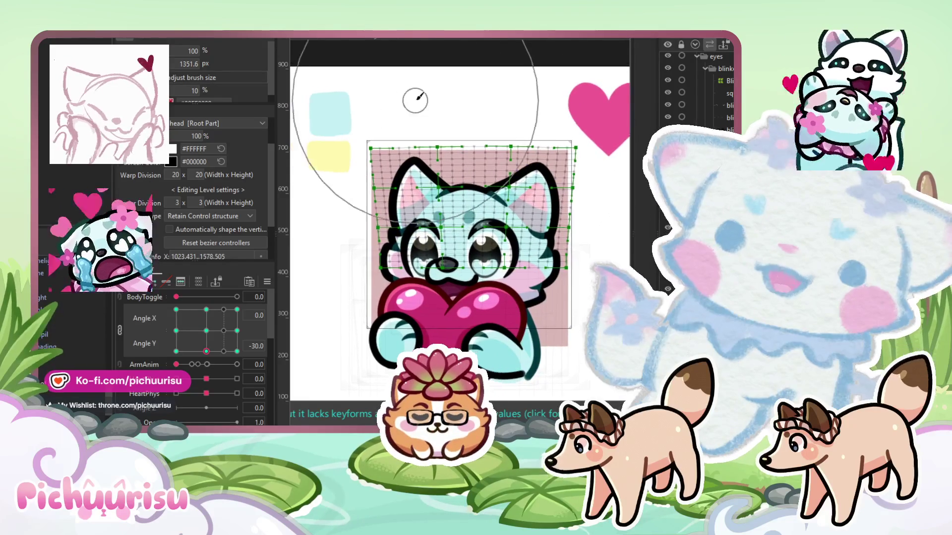
pyautogui.moveTo(392, 105); pyautogui.dragTo(339, 100)
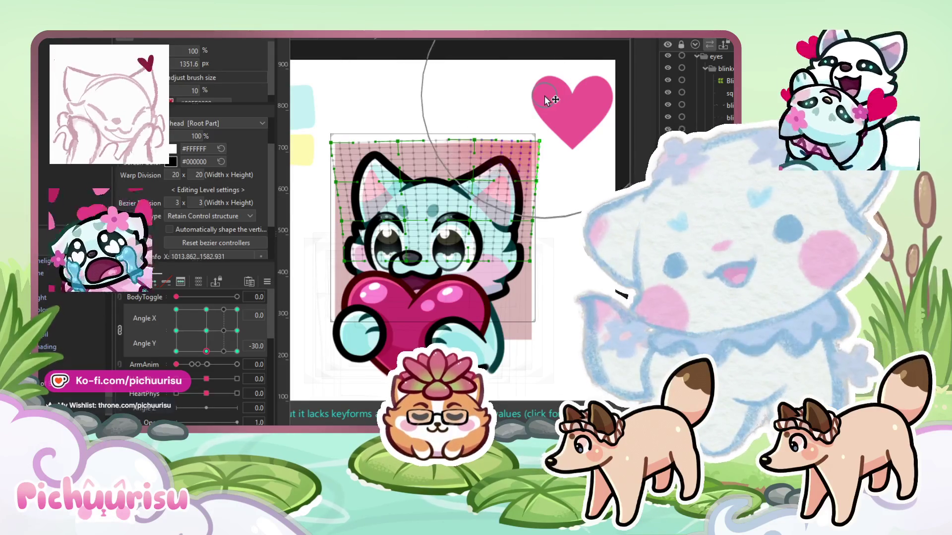
pyautogui.moveTo(205, 350)
pyautogui.mouseDown()
pyautogui.moveTo(203, 321)
pyautogui.moveTo(195, 356)
pyautogui.moveTo(206, 357)
pyautogui.mouseUp()
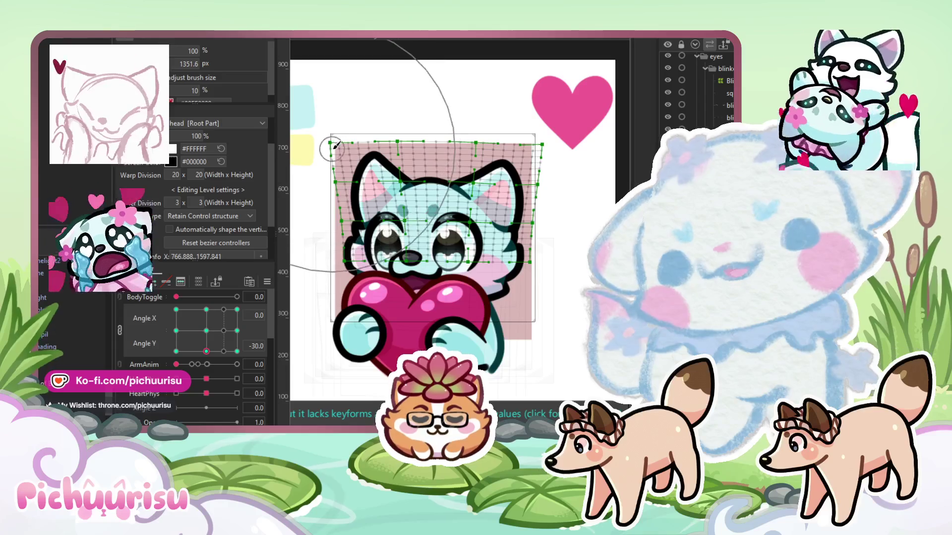
pyautogui.moveTo(198, 347)
pyautogui.mouseDown()
pyautogui.moveTo(183, 312)
pyautogui.moveTo(207, 331)
pyautogui.mouseUp()
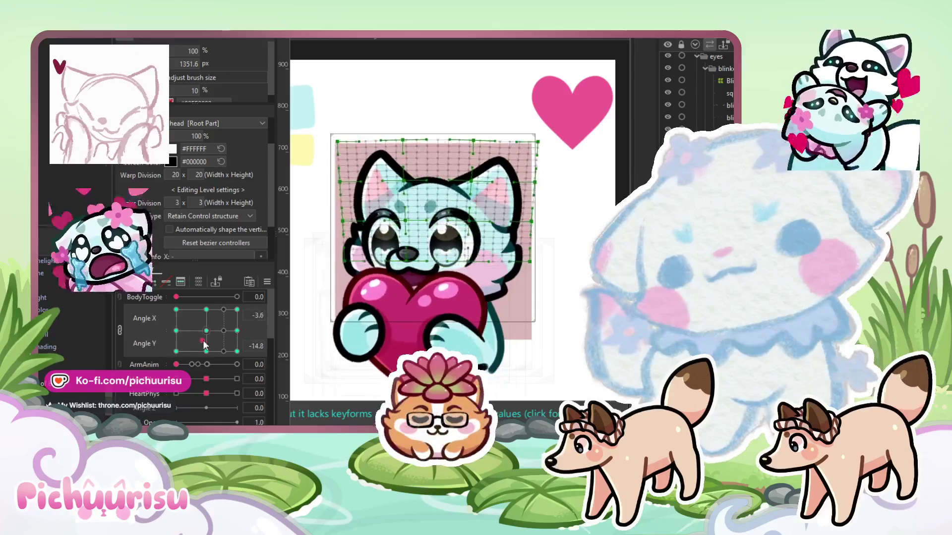
pyautogui.click(382, 188)
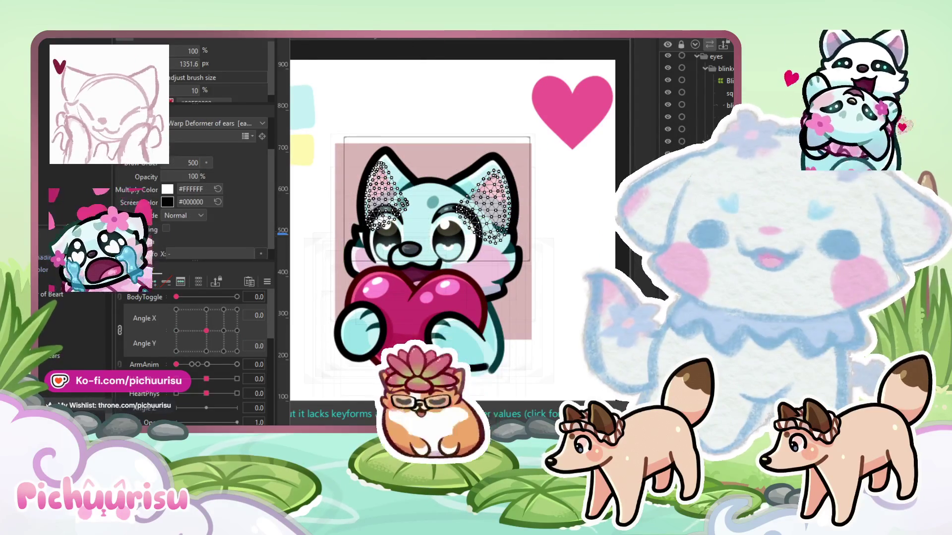
# Adjust the ear warp grid at the Angle Y ±30 and Angle X ±30 keyforms, then preview combined turns
pyautogui.click(208, 351)
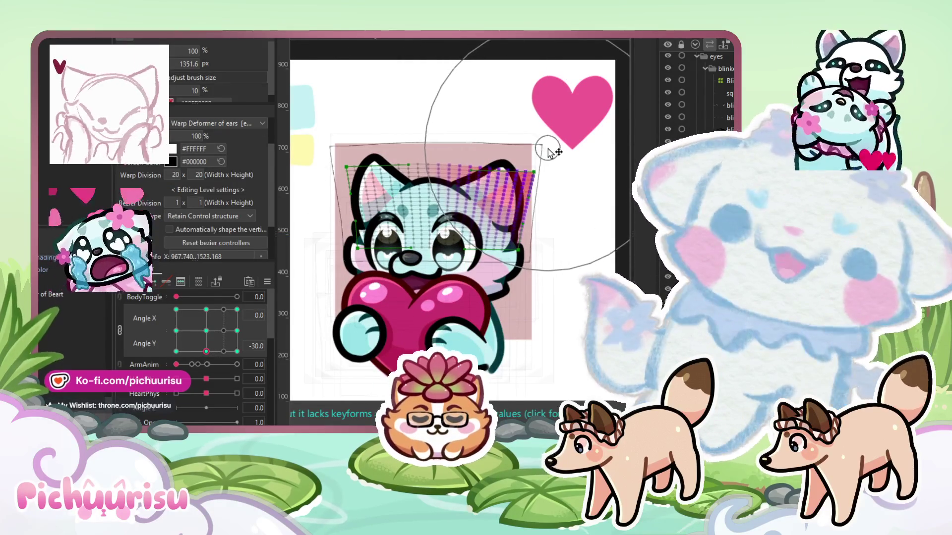
pyautogui.click(387, 141)
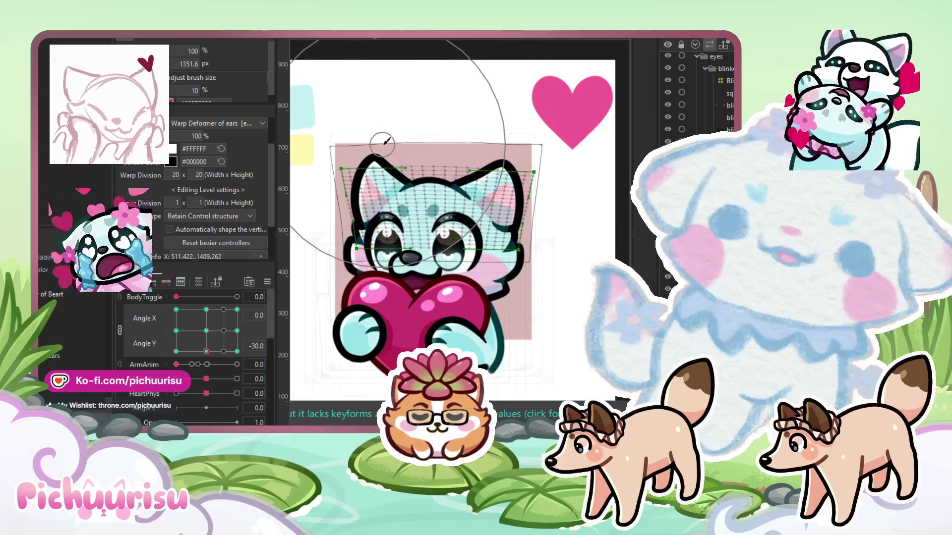
pyautogui.click(205, 311)
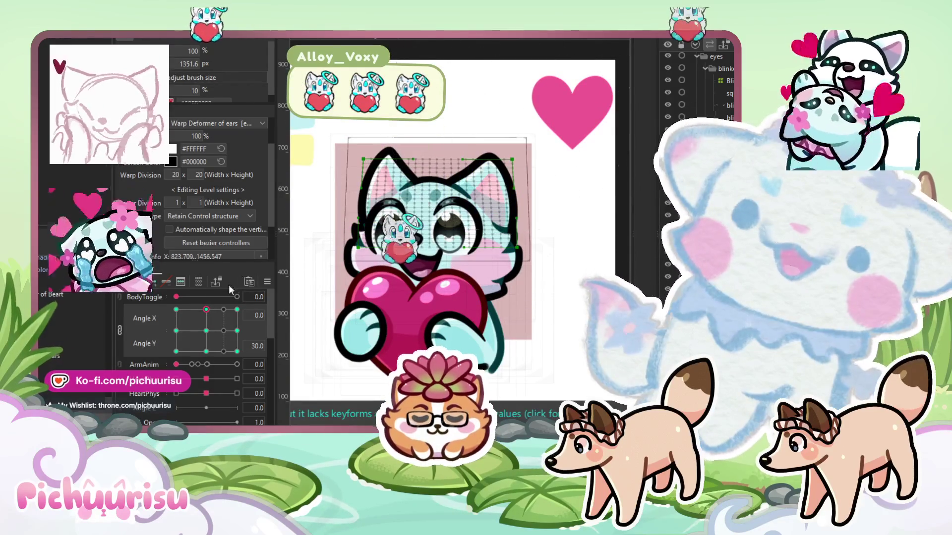
pyautogui.click(237, 330)
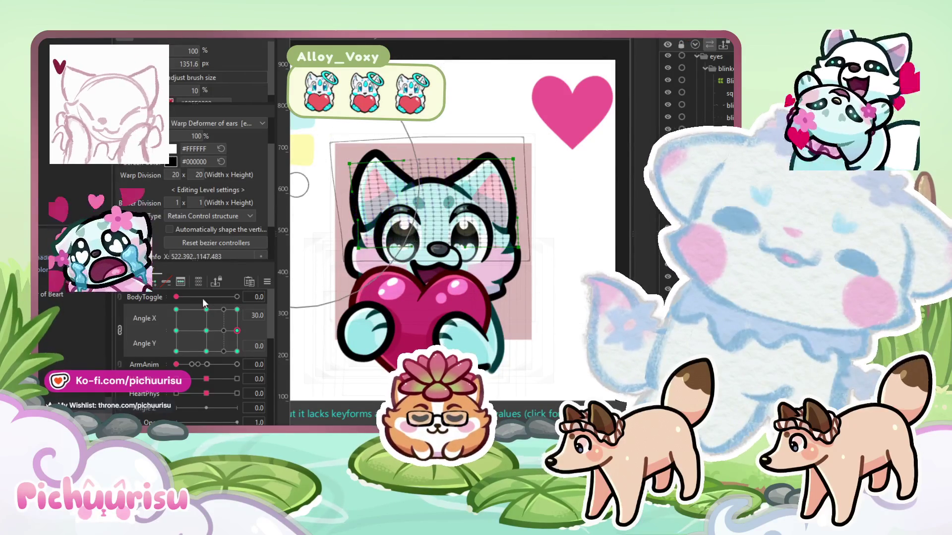
pyautogui.click(176, 331)
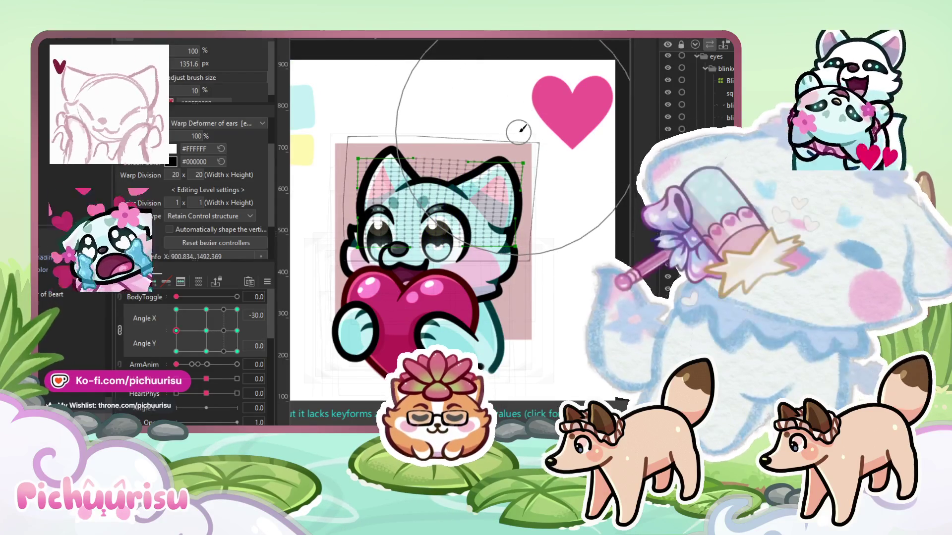
pyautogui.scroll(2, 475, 185)
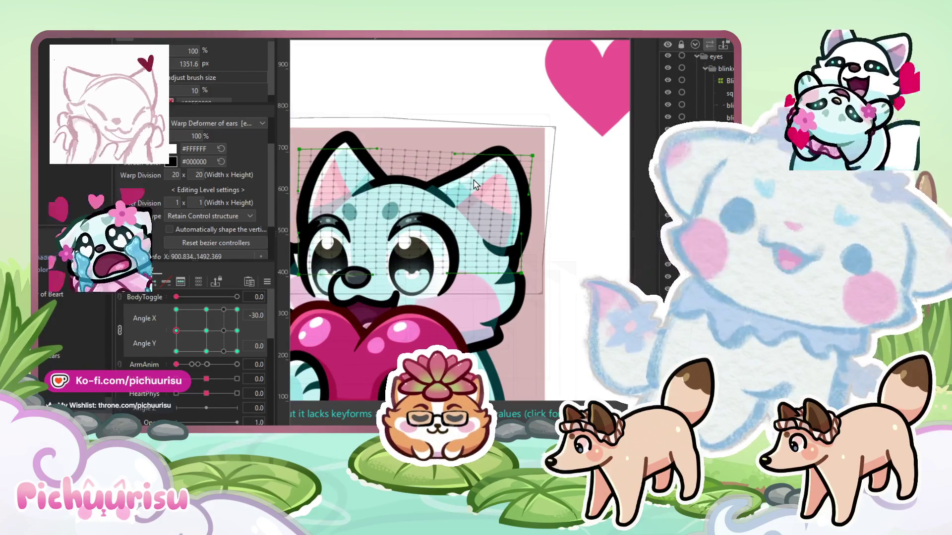
pyautogui.scroll(-2, 475, 185)
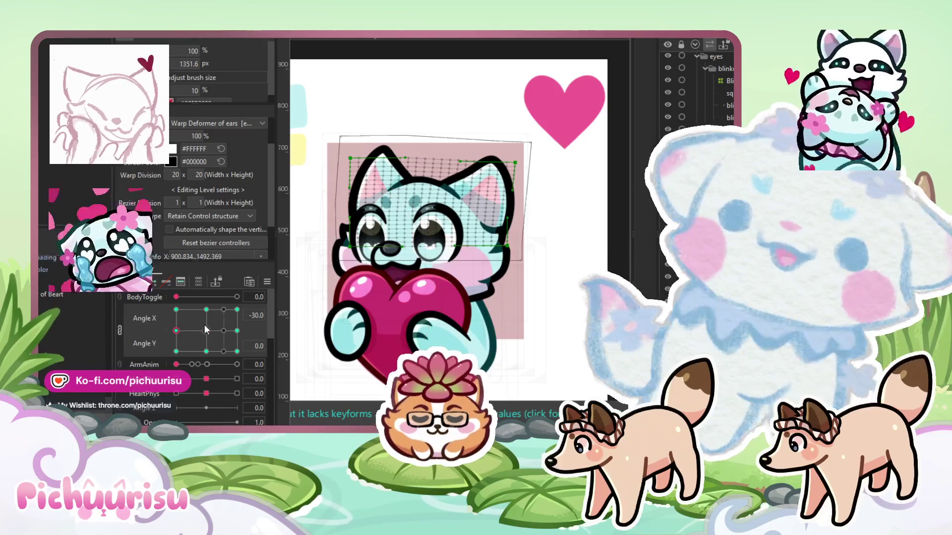
pyautogui.click(206, 330)
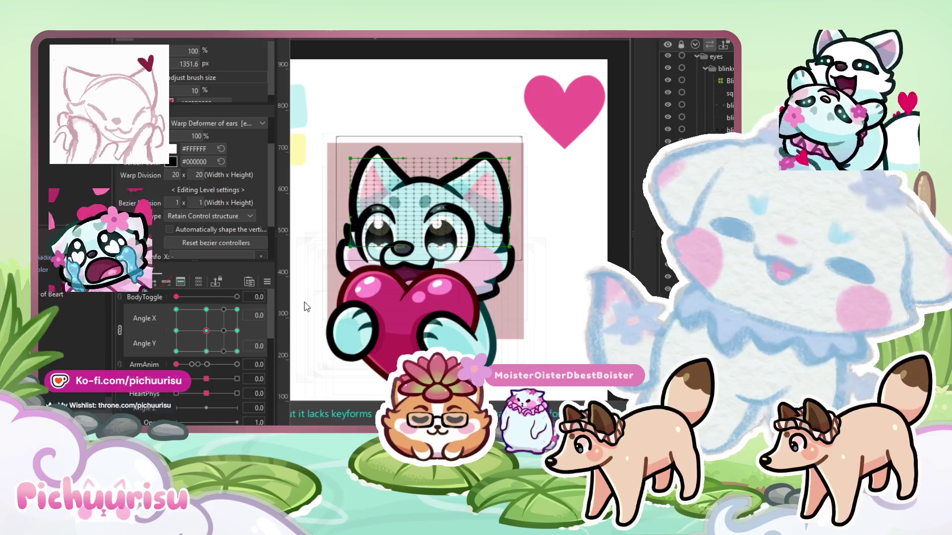
pyautogui.moveTo(206, 331)
pyautogui.mouseDown()
pyautogui.moveTo(231, 340)
pyautogui.moveTo(213, 375)
pyautogui.moveTo(232, 296)
pyautogui.moveTo(241, 296)
pyautogui.mouseUp()
pyautogui.moveTo(248, 340)
pyautogui.mouseDown()
pyautogui.moveTo(118, 338)
pyautogui.moveTo(306, 372)
pyautogui.mouseUp()
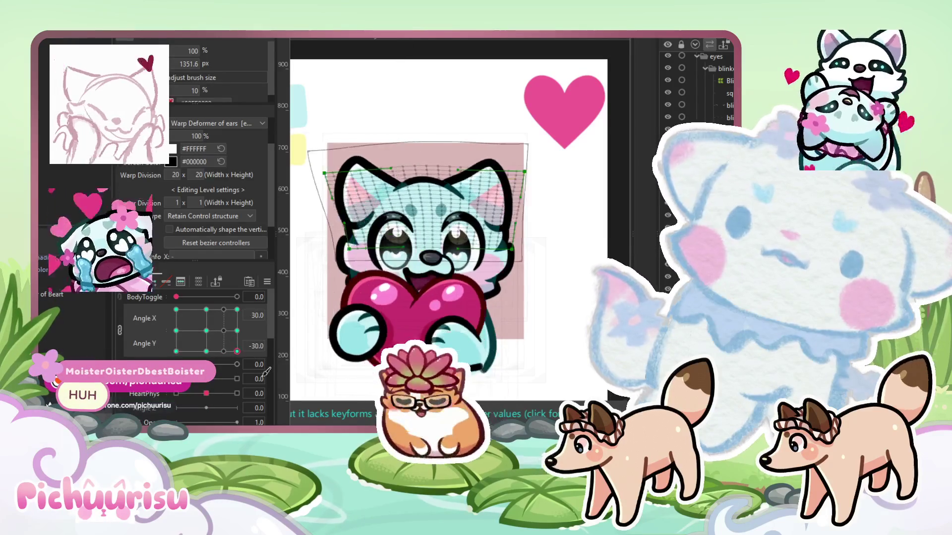
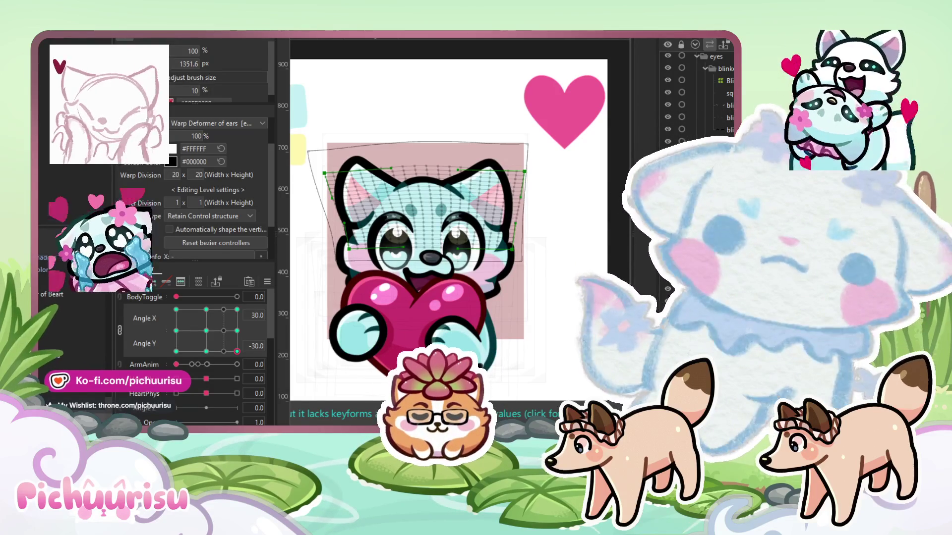
# Swing the Angle X/Y pad to its extreme to preview the ears, then recentre it at 0/0
pyautogui.scroll(-2, 400, 275)
pyautogui.click(205, 331)
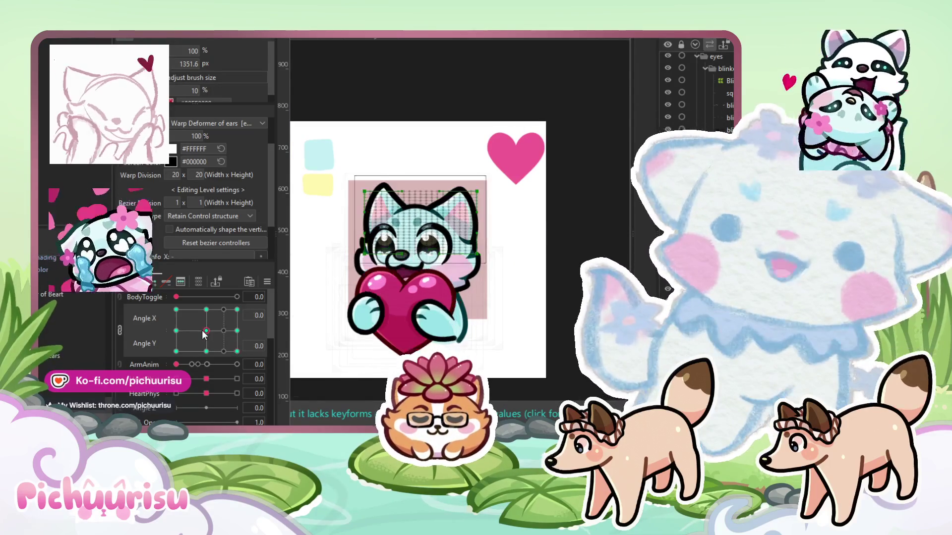
pyautogui.moveTo(204, 335); pyautogui.dragTo(237, 352)
pyautogui.click(208, 330)
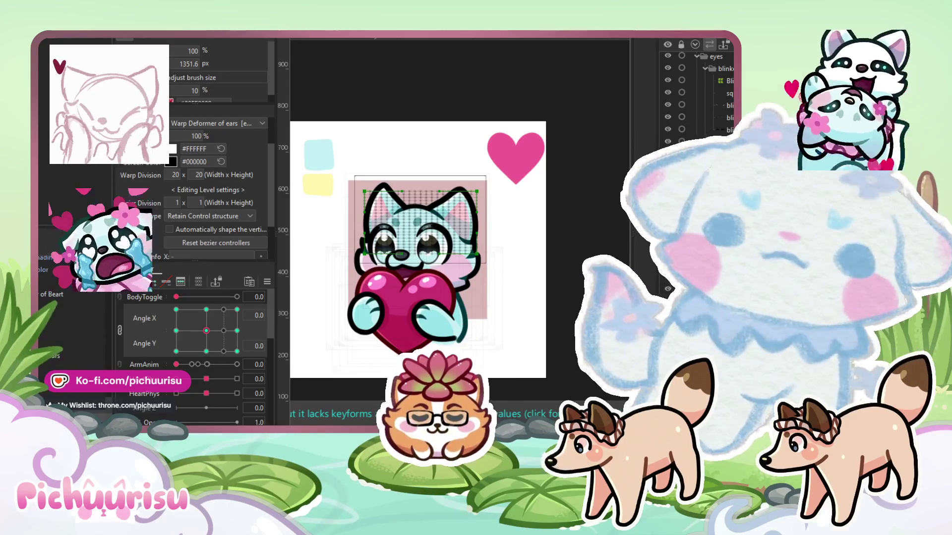
# Reselect the ears' warp deformer on the canvas and switch to the arrow tool
pyautogui.click(376, 159)
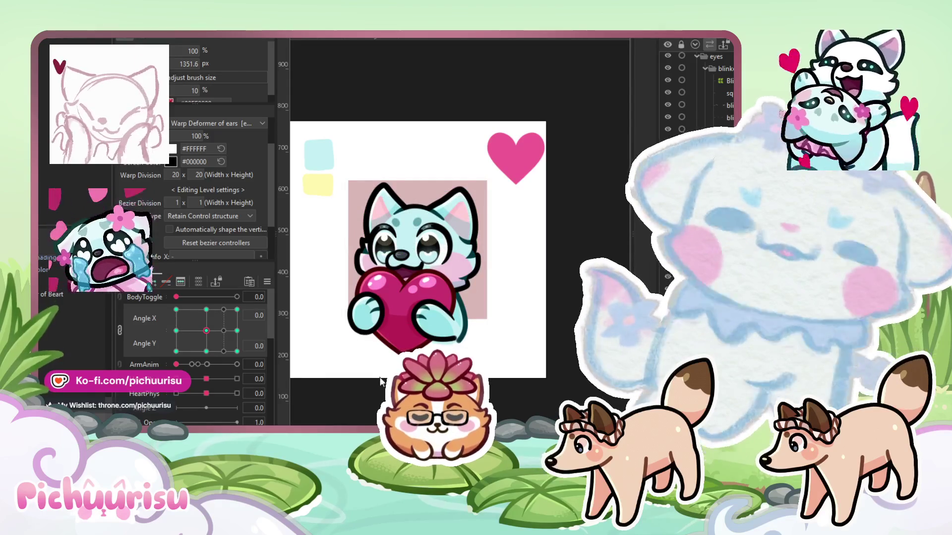
pyautogui.click(508, 265)
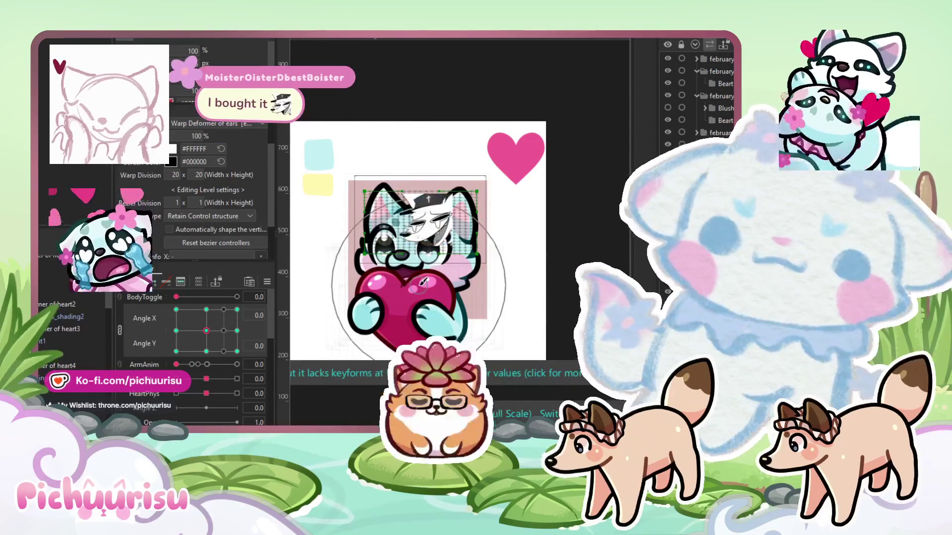
pyautogui.scroll(2, 407, 268)
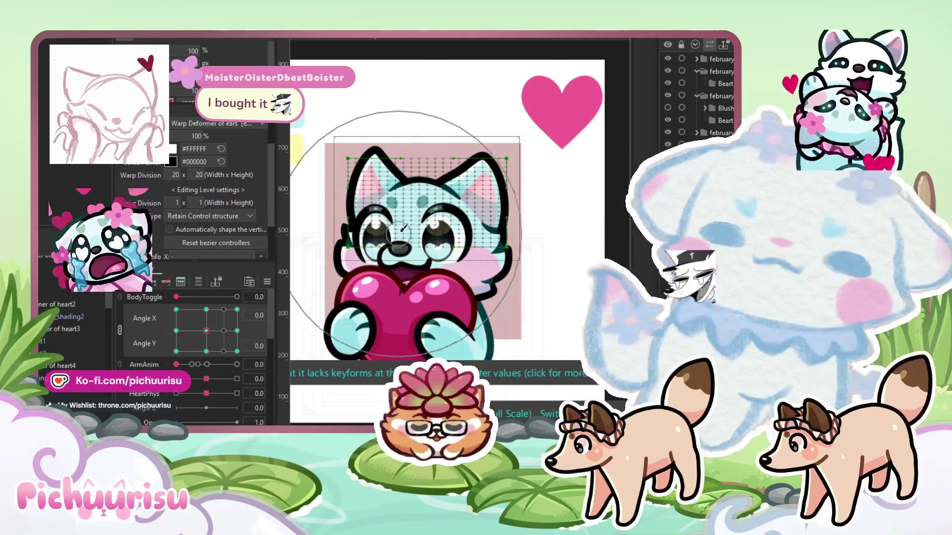
pyautogui.press('v')
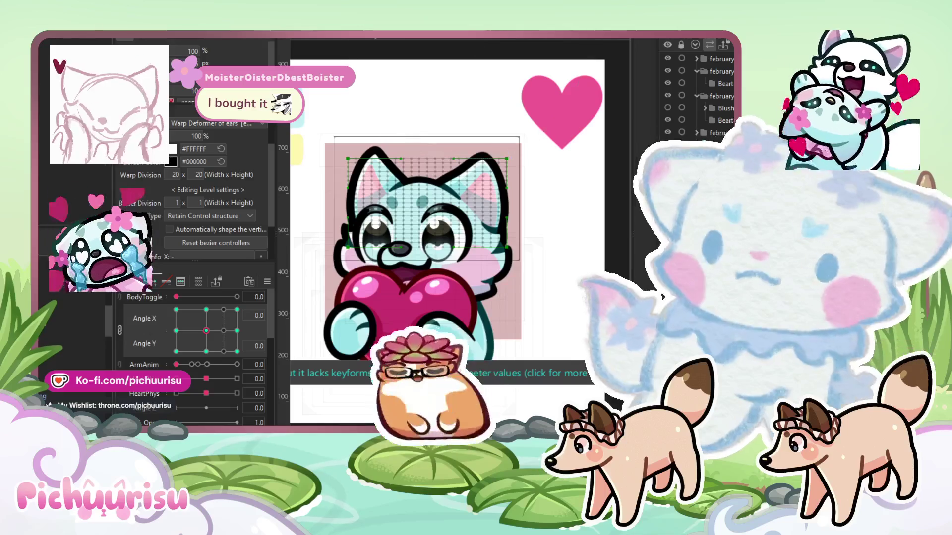
pyautogui.scroll(6, 384, 266)
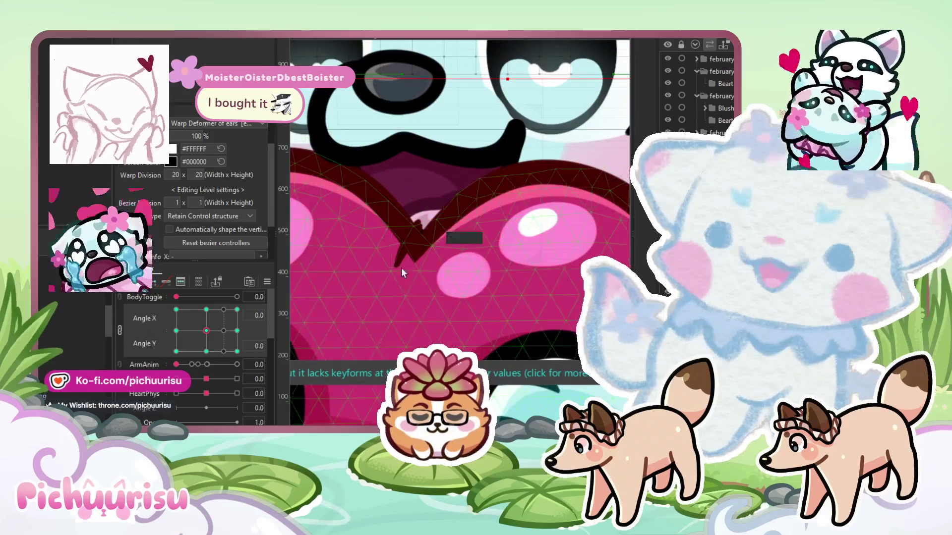
# Select the heart_line2 crease mesh between the heart's lobes and zoom in on it
pyautogui.click(389, 255)
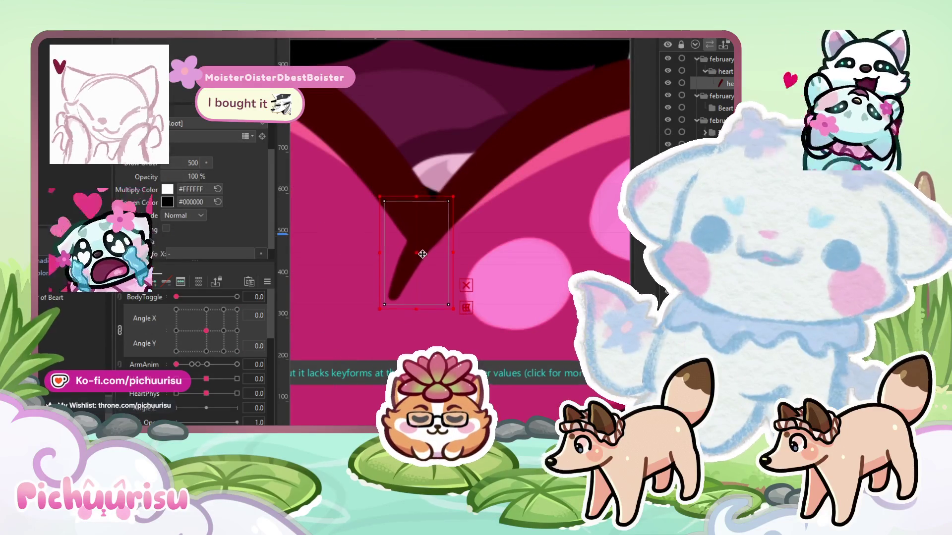
pyautogui.scroll(-3, 422, 253)
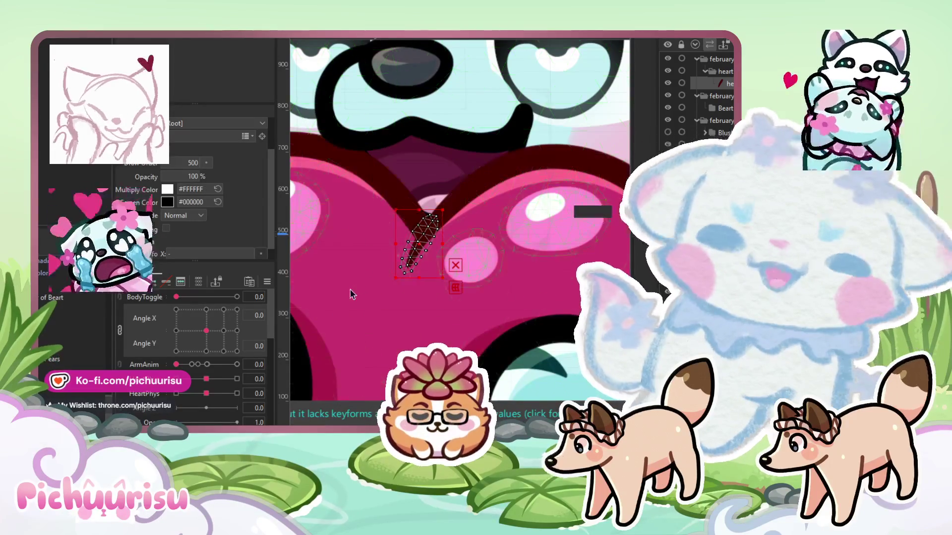
pyautogui.scroll(2, 350, 290)
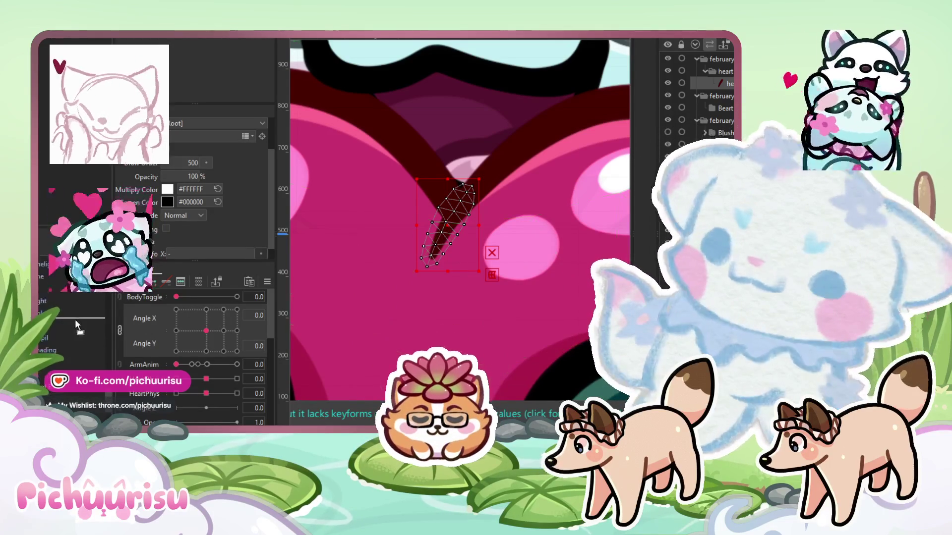
pyautogui.scroll(3, 52, 329)
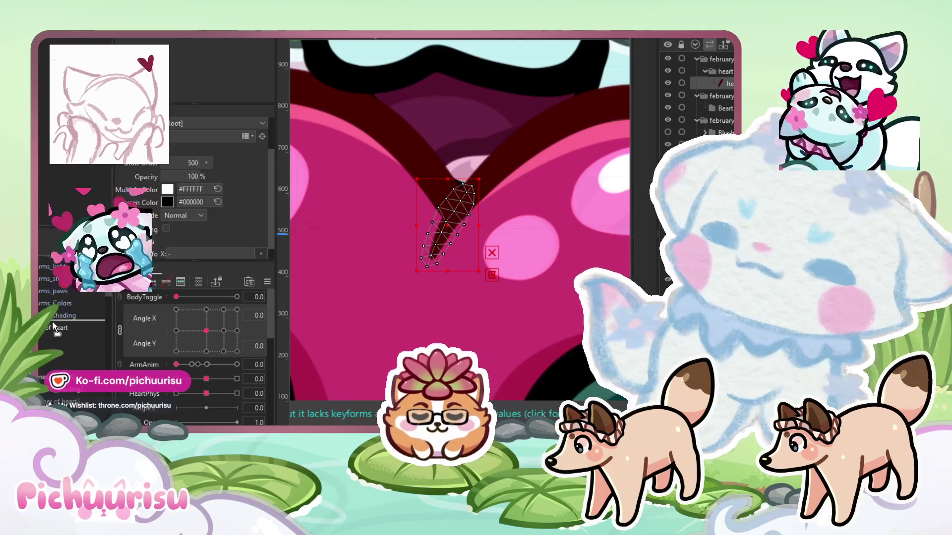
# Select the heart warp deformer and brush heart_line2's lower tip slightly left
pyautogui.click(48, 331)
pyautogui.scroll(-1, 391, 223)
pyautogui.scroll(4, 396, 224)
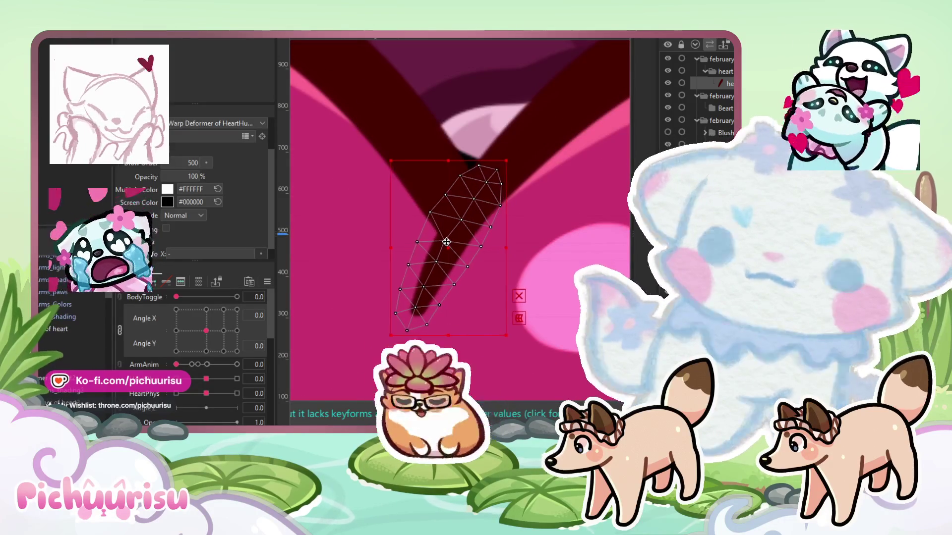
pyautogui.scroll(-1, 446, 242)
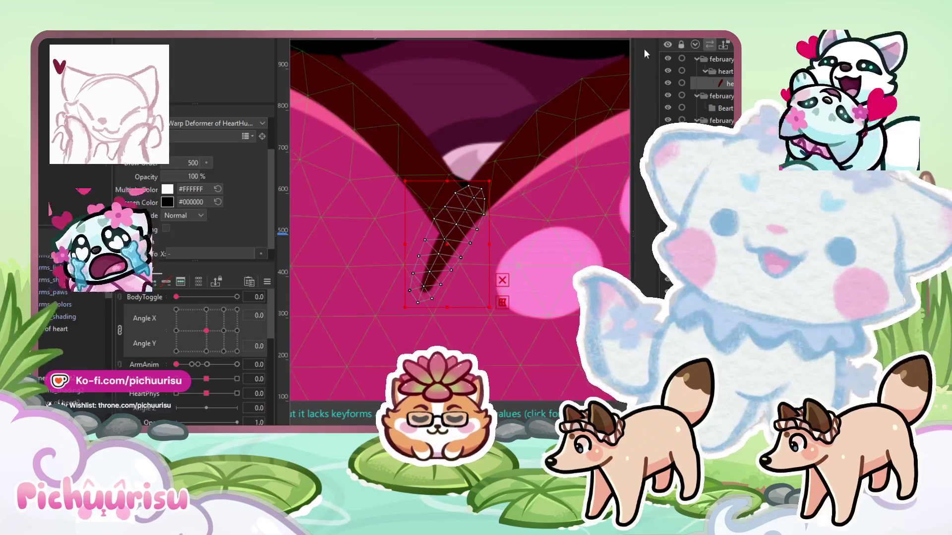
pyautogui.press('b')
pyautogui.moveTo(436, 317); pyautogui.dragTo(425, 302)
pyautogui.scroll(-3, 427, 209)
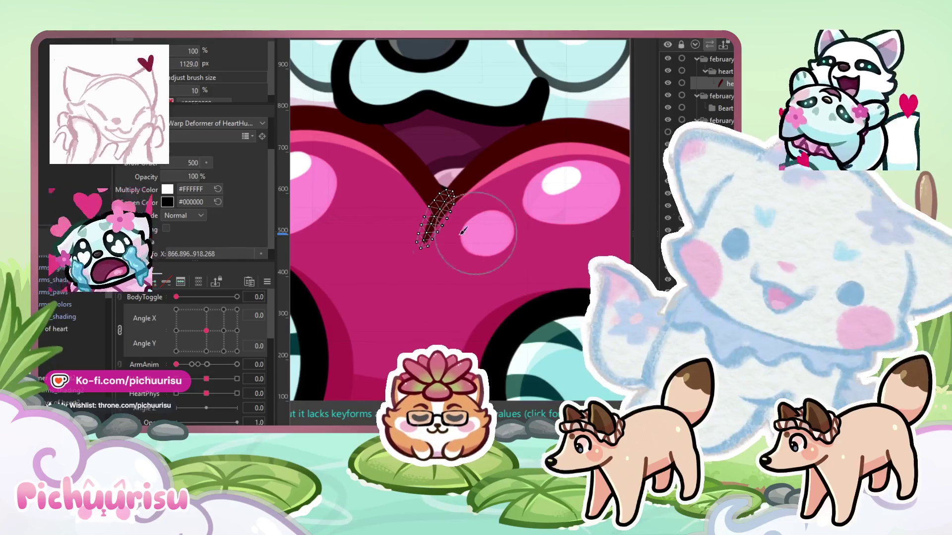
pyautogui.scroll(3, 482, 229)
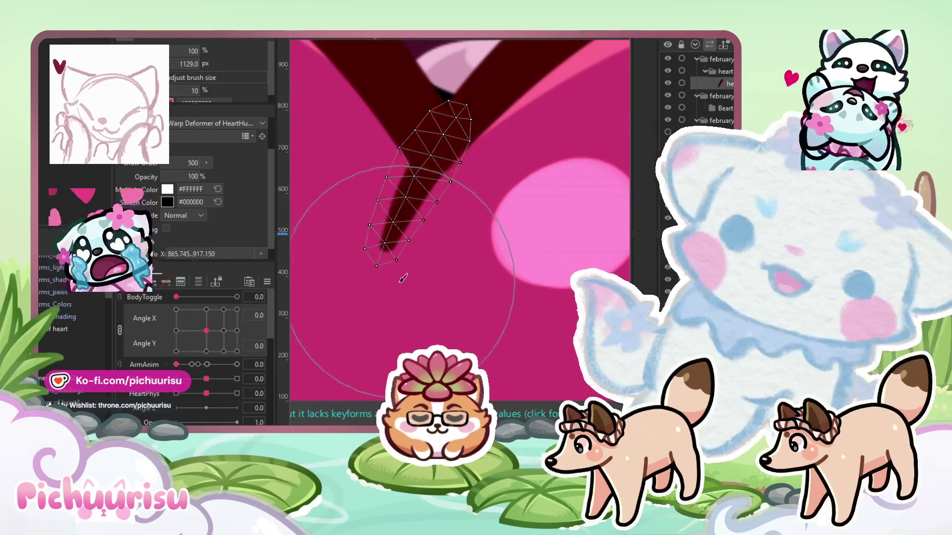
pyautogui.scroll(-3, 448, 226)
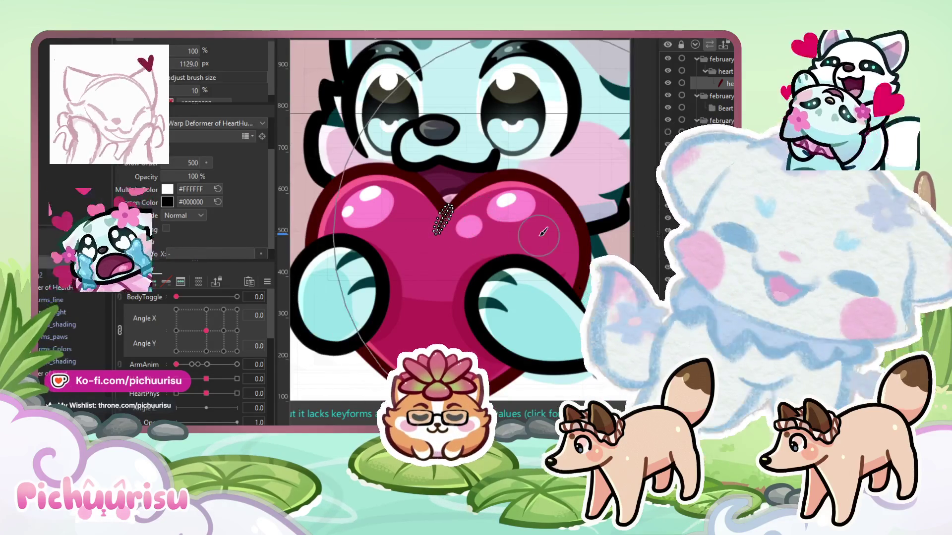
pyautogui.scroll(3, 449, 218)
pyautogui.scroll(3, 450, 216)
pyautogui.scroll(-2, 436, 294)
pyautogui.scroll(2, 481, 144)
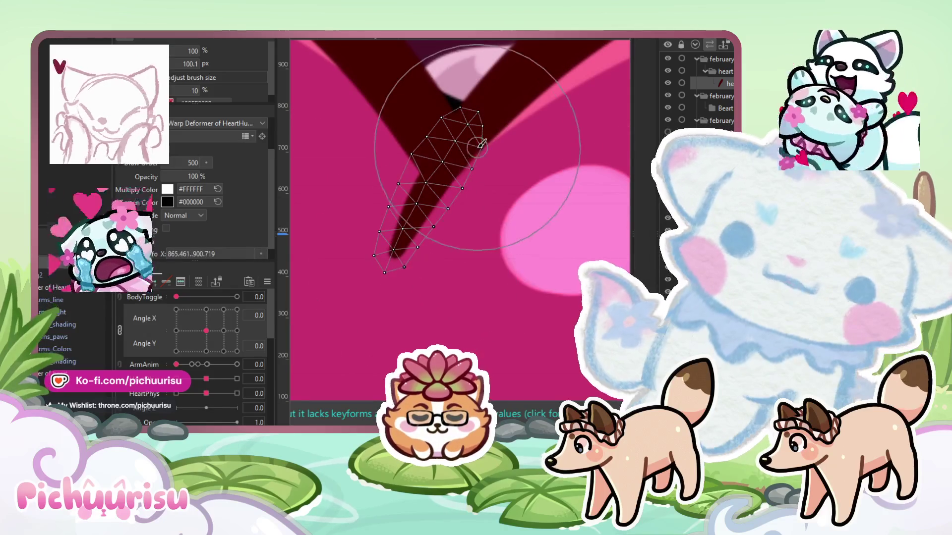
pyautogui.scroll(-3, 479, 147)
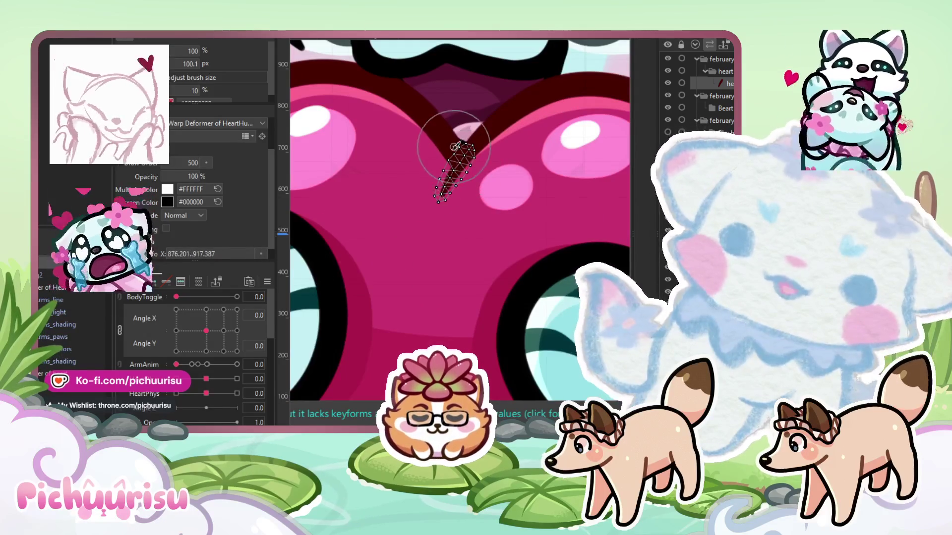
# Split the angle grid into sliders and test Angle X from -11.3 to 30, then back to centre
pyautogui.click(120, 326)
pyautogui.click(195, 313)
pyautogui.moveTo(196, 313)
pyautogui.mouseDown()
pyautogui.moveTo(162, 316)
pyautogui.moveTo(269, 316)
pyautogui.mouseUp()
pyautogui.click(207, 312)
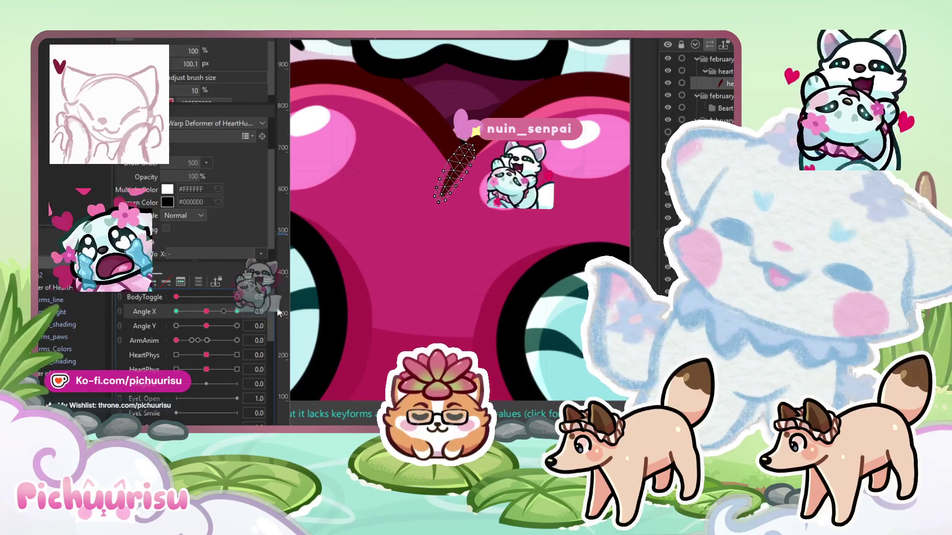
# Test Angle X at 30, 17.3 and -16.2, then select the head colour artwork
pyautogui.click(237, 311)
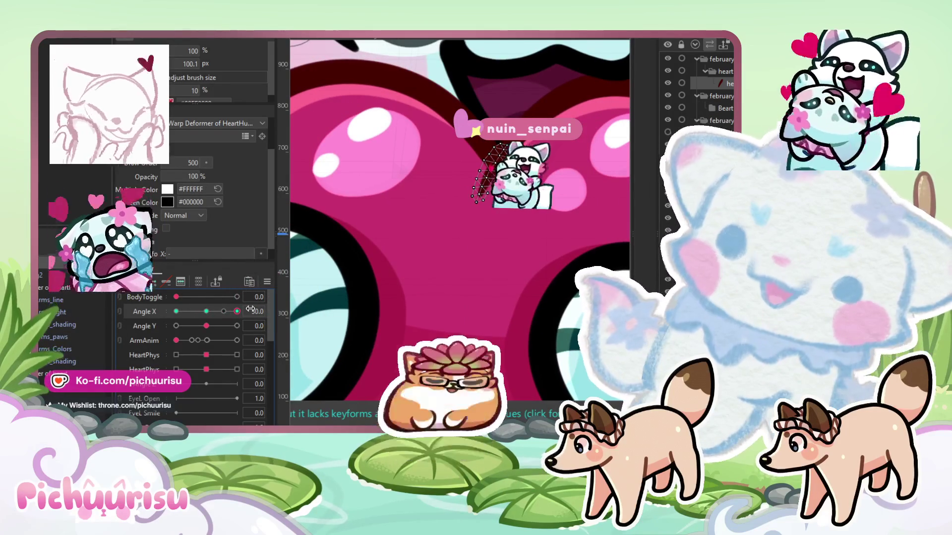
pyautogui.click(224, 311)
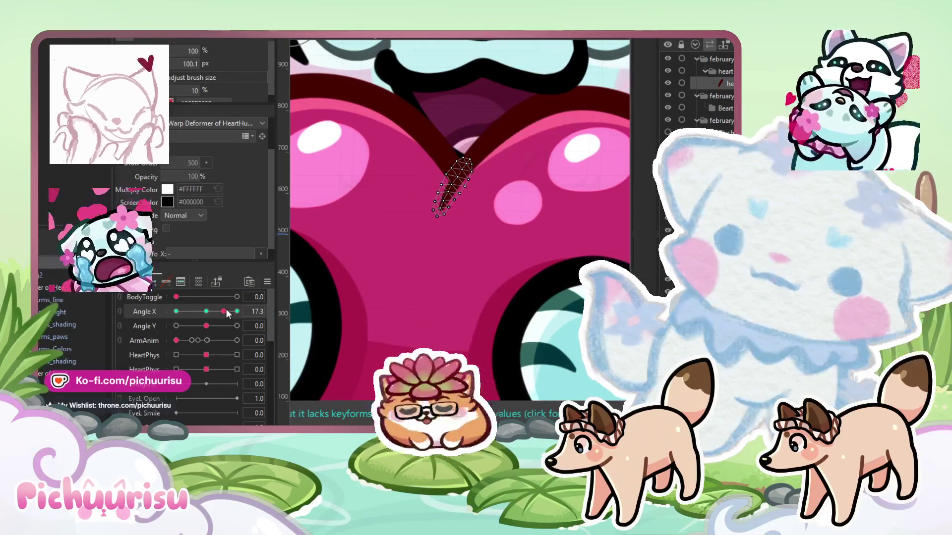
pyautogui.moveTo(224, 312)
pyautogui.mouseDown()
pyautogui.moveTo(153, 314)
pyautogui.moveTo(190, 311)
pyautogui.mouseUp()
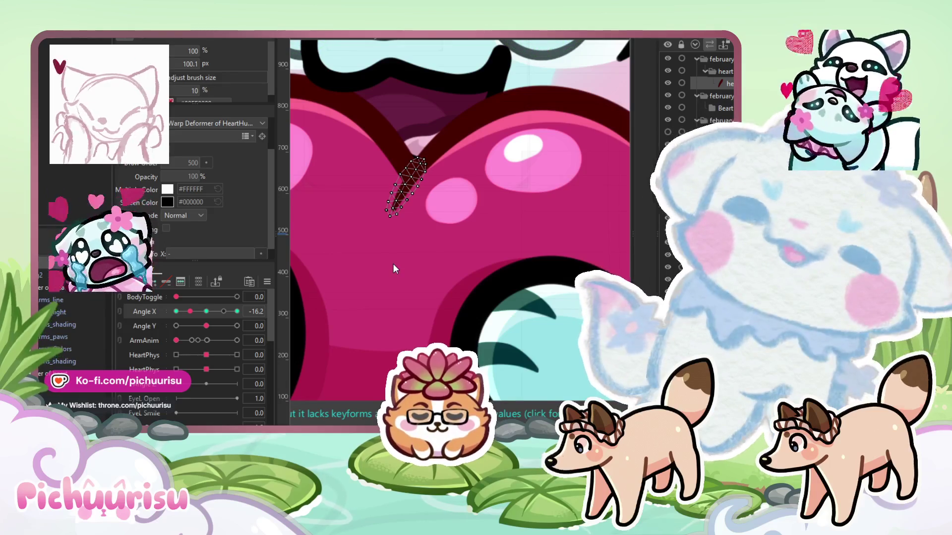
pyautogui.scroll(-2, 394, 265)
pyautogui.moveTo(394, 264); pyautogui.dragTo(435, 275)
pyautogui.click(434, 276)
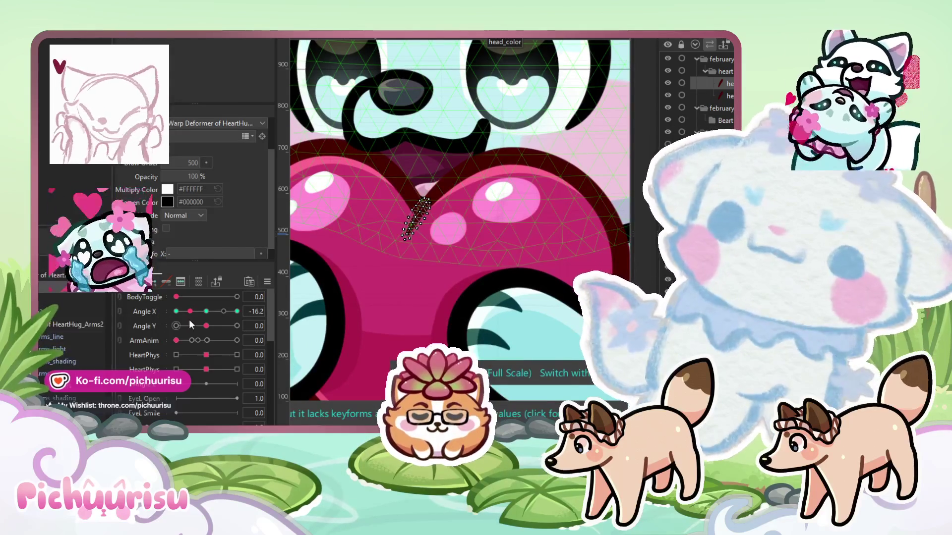
# Settle Angle X at 17.3, check the Modeling menu, and centre the heart crease in view
pyautogui.moveTo(215, 313)
pyautogui.mouseDown()
pyautogui.moveTo(253, 308)
pyautogui.moveTo(176, 313)
pyautogui.mouseUp()
pyautogui.click(224, 312)
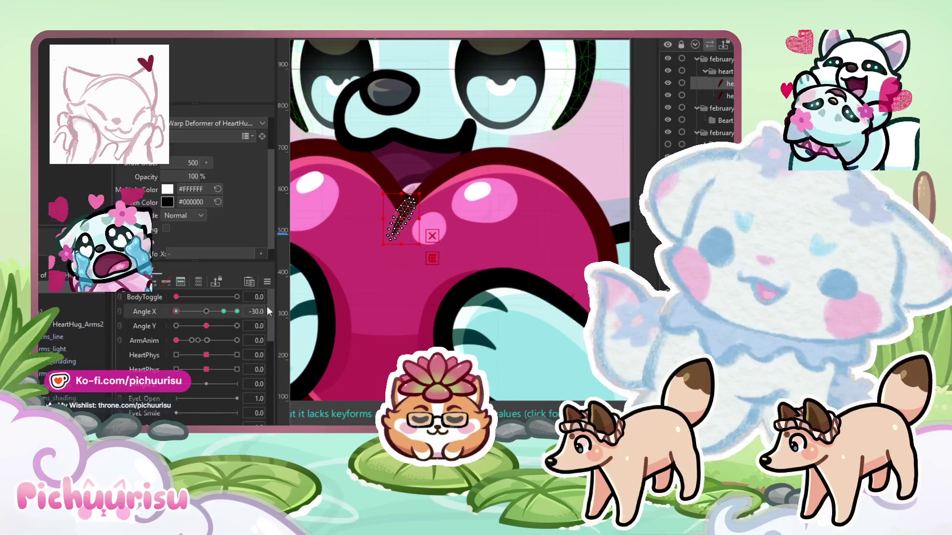
pyautogui.click(224, 312)
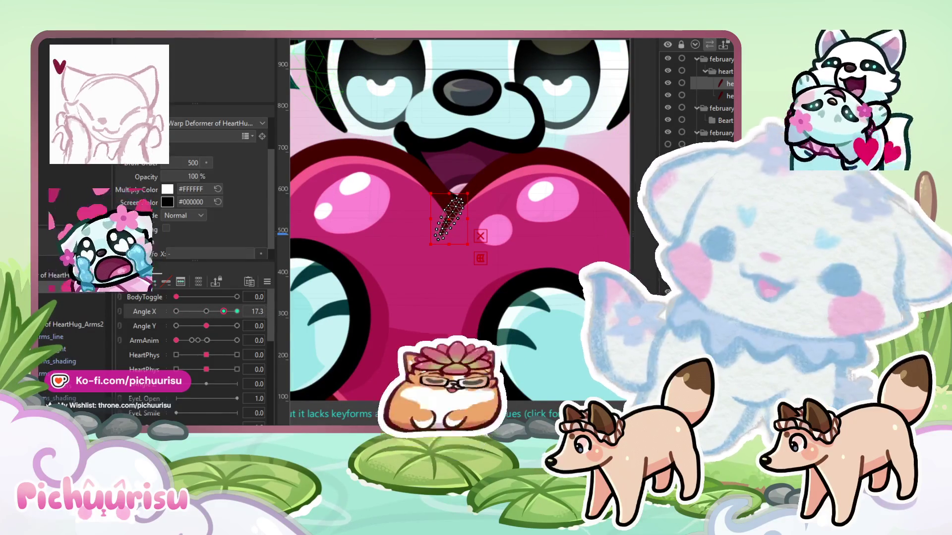
pyautogui.click(136, 41)
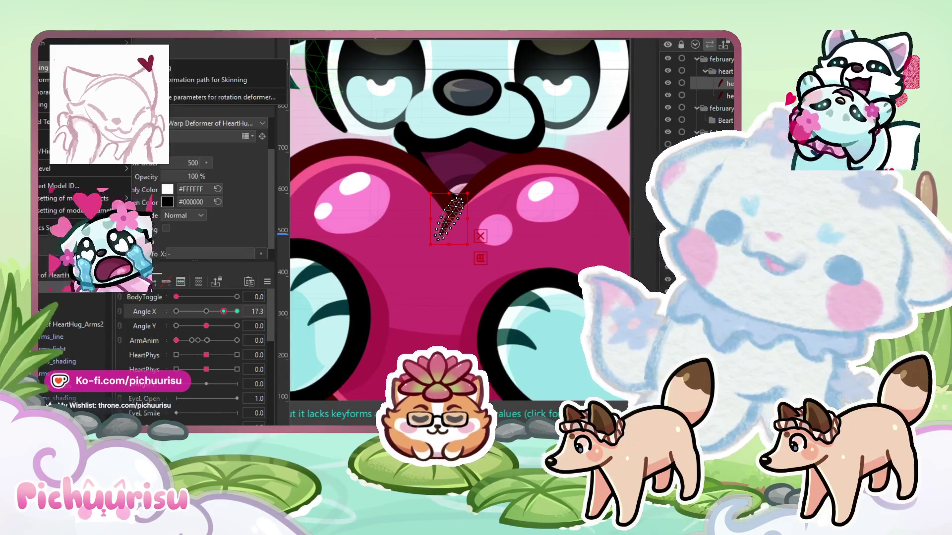
pyautogui.click(186, 151)
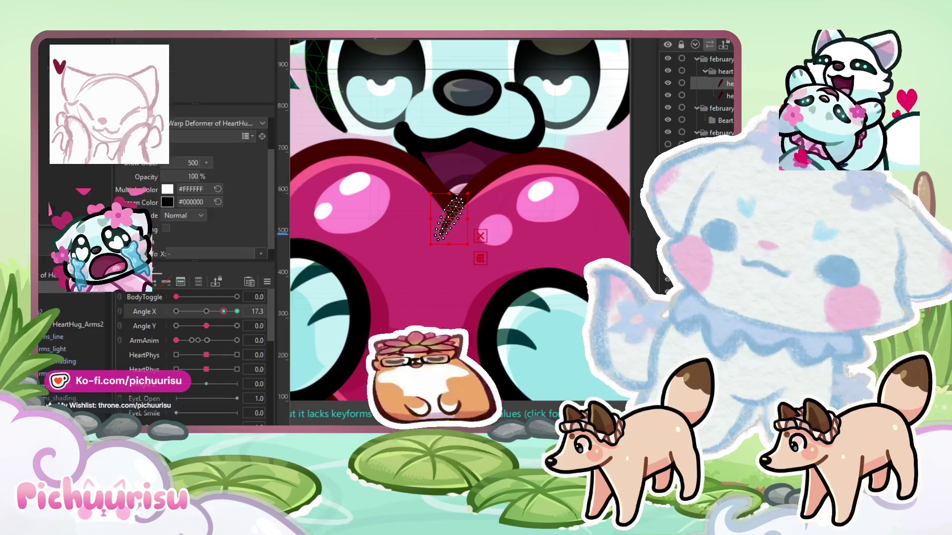
pyautogui.scroll(3, 400, 218)
pyautogui.moveTo(490, 227); pyautogui.dragTo(437, 227)
# Enlarge the deform brush to about 206 px and bend the crease stroke at Angle X 17.3
pyautogui.press('b')
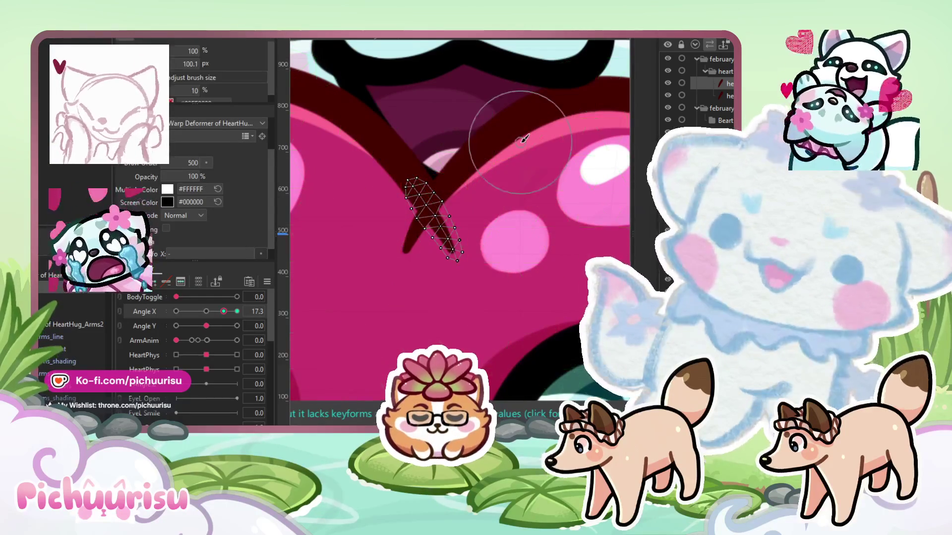
pyautogui.moveTo(552, 177)
pyautogui.mouseDown()
pyautogui.moveTo(493, 171)
pyautogui.moveTo(452, 144)
pyautogui.mouseUp()
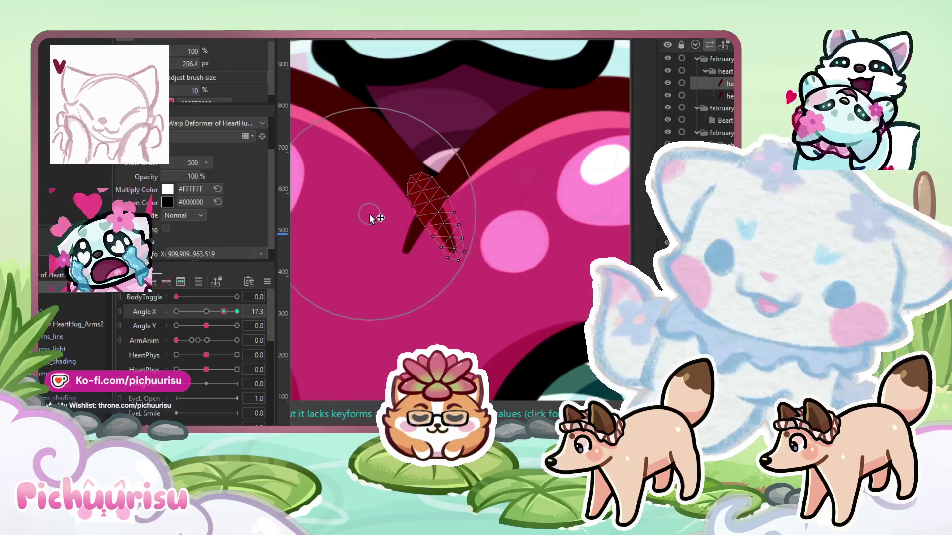
pyautogui.moveTo(379, 228); pyautogui.dragTo(484, 304)
pyautogui.moveTo(516, 222)
pyautogui.mouseDown()
pyautogui.moveTo(446, 180)
pyautogui.moveTo(374, 222)
pyautogui.mouseUp()
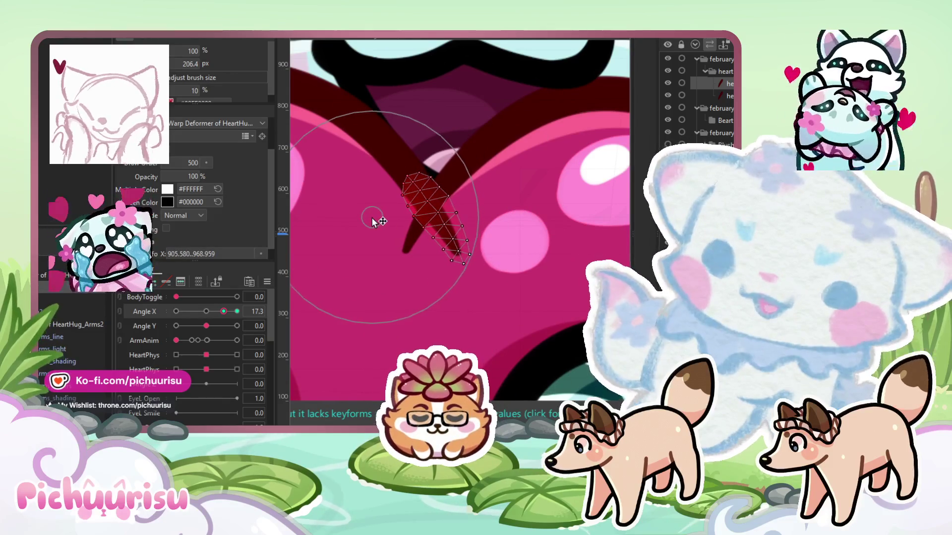
pyautogui.moveTo(436, 130); pyautogui.dragTo(415, 202)
# At Angle X 30, shift the dark heart_color crease stroke left and refine its bend
pyautogui.click(724, 96)
pyautogui.moveTo(219, 311)
pyautogui.mouseDown()
pyautogui.moveTo(239, 309)
pyautogui.moveTo(219, 323)
pyautogui.moveTo(132, 316)
pyautogui.mouseUp()
pyautogui.click(237, 311)
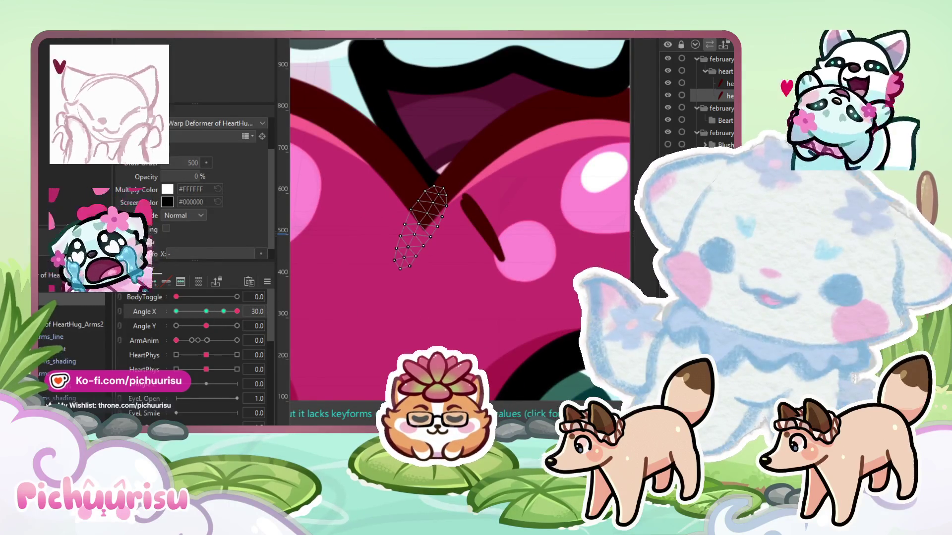
pyautogui.click(479, 225)
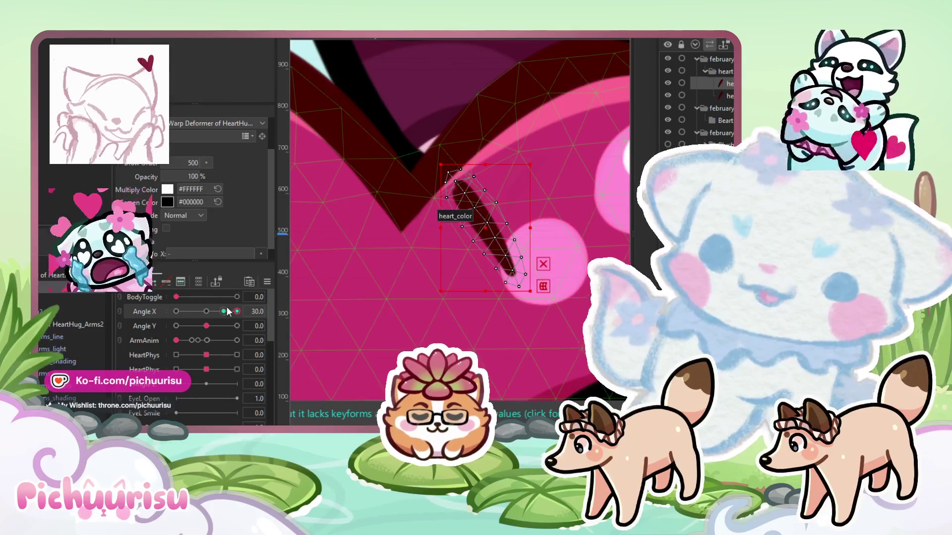
pyautogui.moveTo(466, 242); pyautogui.dragTo(425, 236)
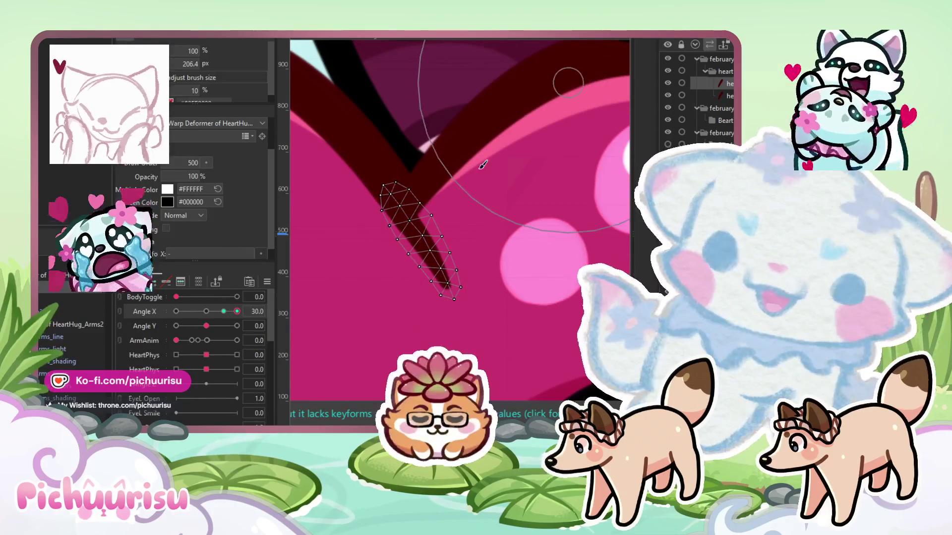
pyautogui.moveTo(402, 207); pyautogui.dragTo(397, 211)
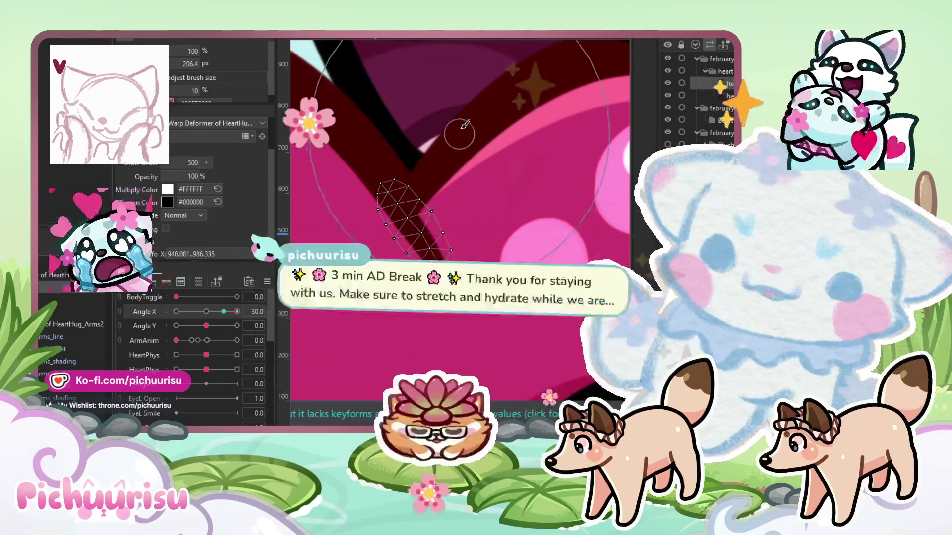
pyautogui.moveTo(529, 328)
pyautogui.mouseDown()
pyautogui.moveTo(488, 92)
pyautogui.moveTo(521, 117)
pyautogui.moveTo(412, 193)
pyautogui.moveTo(394, 187)
pyautogui.moveTo(397, 194)
pyautogui.mouseUp()
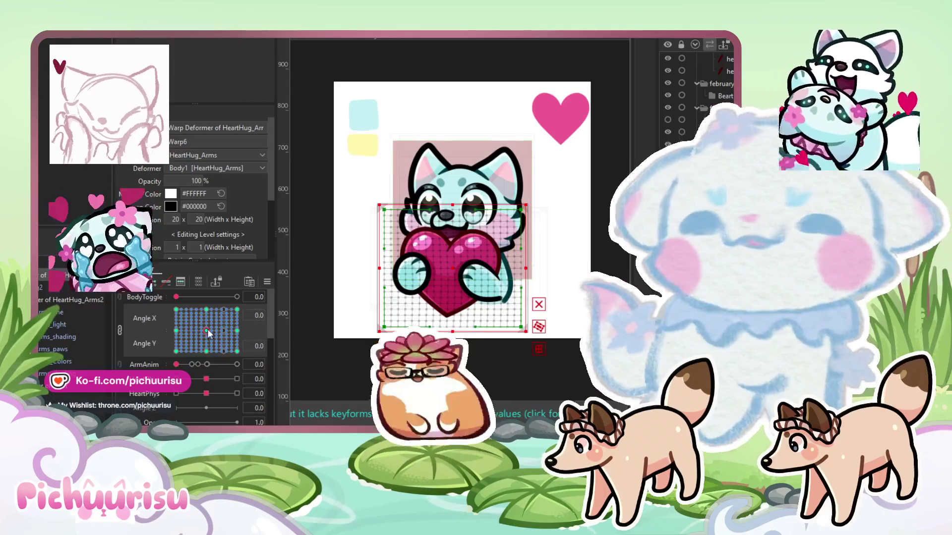
# Preview the crease across head angles, return the Angle X/Y pad to 0/0, and select head_line
pyautogui.moveTo(207, 329)
pyautogui.mouseDown()
pyautogui.moveTo(198, 308)
pyautogui.moveTo(193, 352)
pyautogui.moveTo(215, 333)
pyautogui.mouseUp()
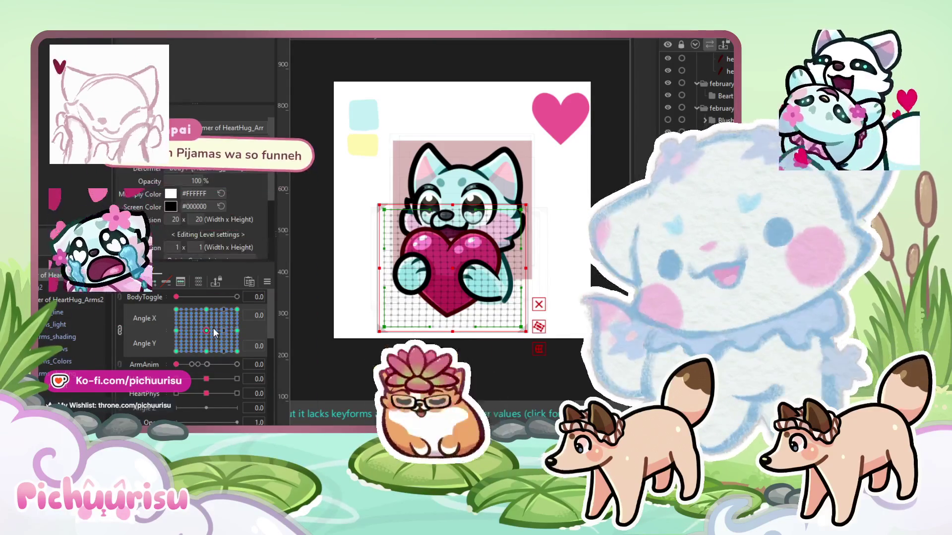
pyautogui.scroll(5, 464, 240)
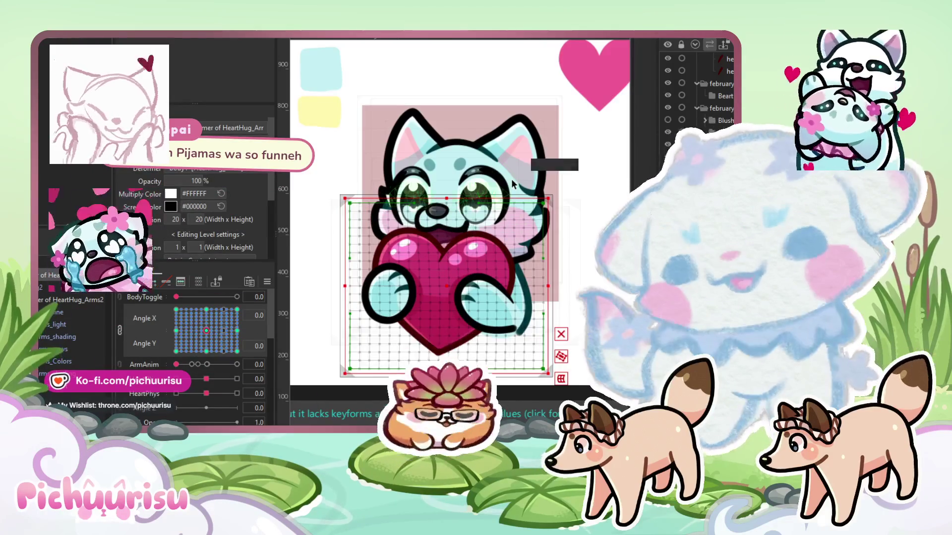
pyautogui.click(543, 207)
pyautogui.scroll(-5, 543, 209)
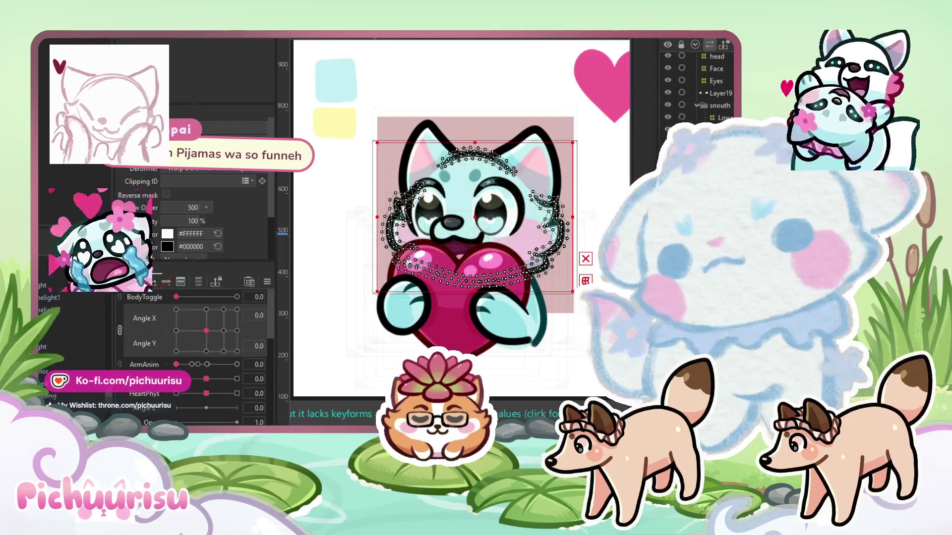
# Preview the head turned up and right, then select an eye mesh and zoom in
pyautogui.moveTo(206, 331)
pyautogui.mouseDown()
pyautogui.moveTo(224, 310)
pyautogui.moveTo(202, 336)
pyautogui.mouseUp()
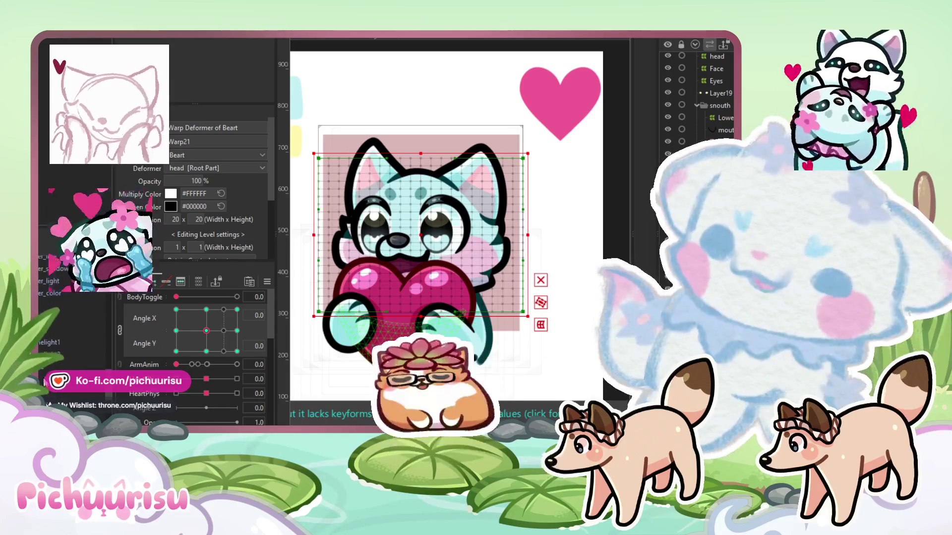
pyautogui.click(405, 237)
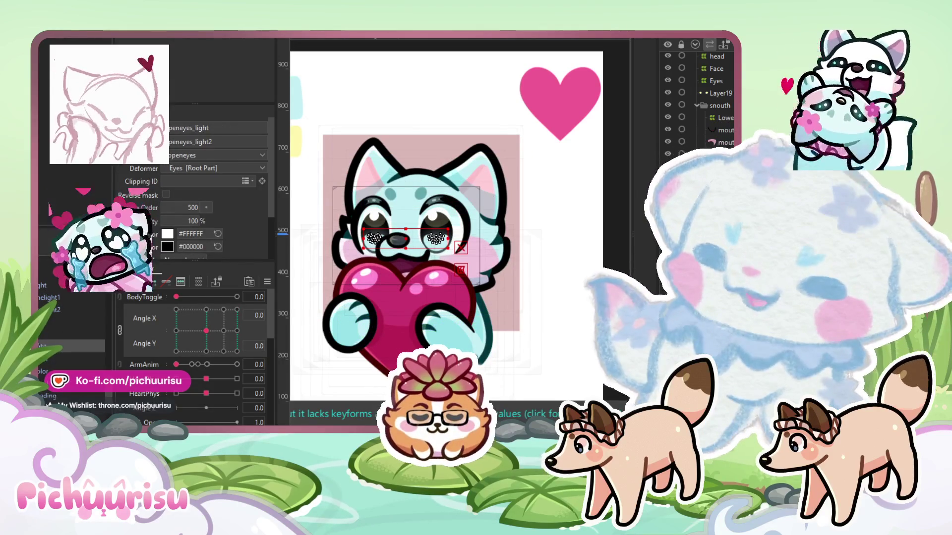
pyautogui.scroll(2, 392, 242)
pyautogui.scroll(2, 486, 203)
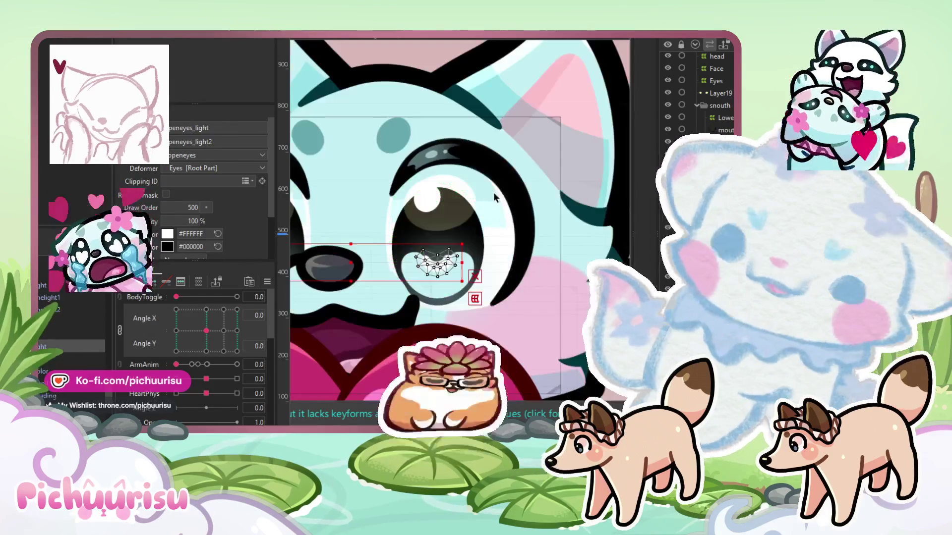
# Select openeyes_line plus the eyelash mesh, and preview the head at Angle X -21.2, Angle Y -6.0
pyautogui.click(495, 203)
pyautogui.scroll(1, 496, 203)
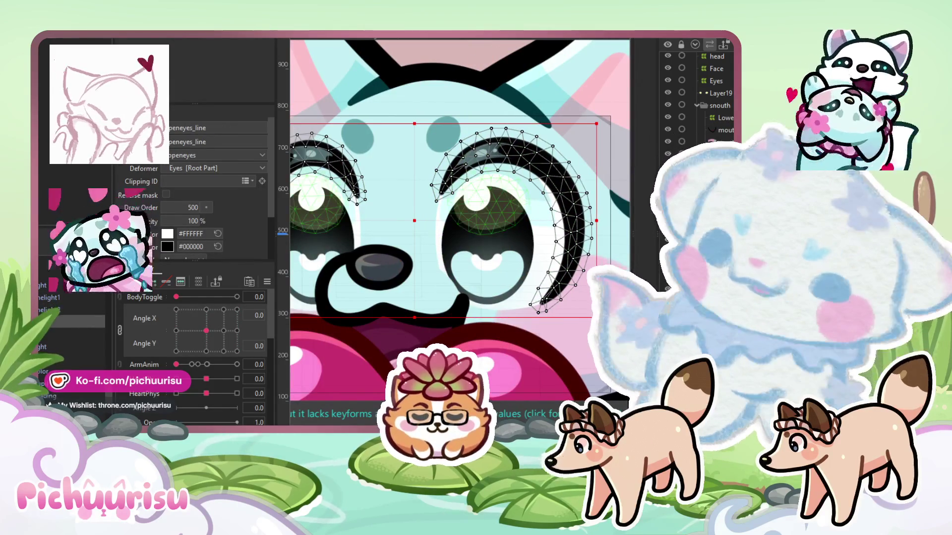
pyautogui.keyDown('shift'); pyautogui.click(360, 191); pyautogui.keyUp('shift')
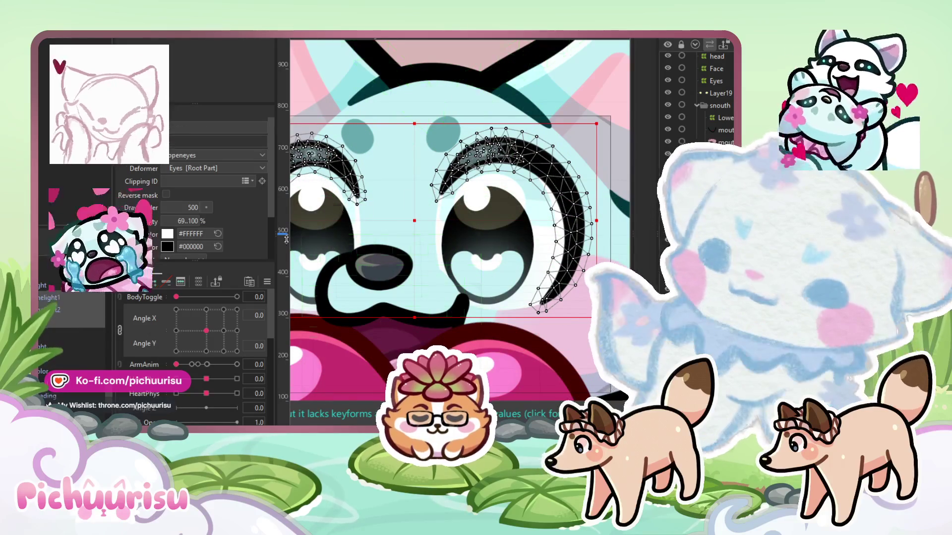
pyautogui.scroll(-2, 496, 203)
pyautogui.moveTo(206, 331)
pyautogui.mouseDown()
pyautogui.moveTo(194, 363)
pyautogui.moveTo(184, 335)
pyautogui.moveTo(201, 331)
pyautogui.mouseUp()
pyautogui.scroll(-3, 144, 362)
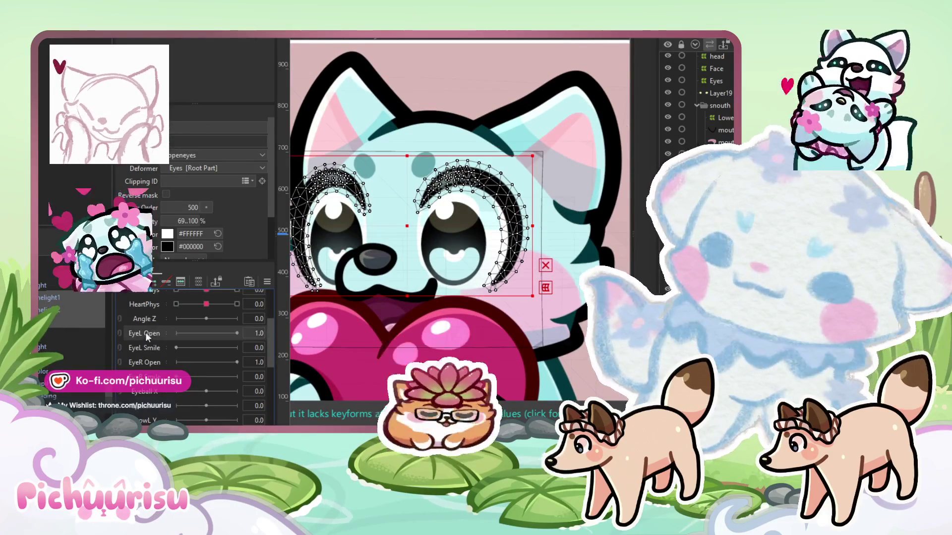
# Add three EyeL Open keyforms to the eye meshes and set the slider to 0.3
pyautogui.moveTo(238, 332)
pyautogui.mouseDown()
pyautogui.moveTo(176, 333)
pyautogui.moveTo(195, 334)
pyautogui.mouseUp()
pyautogui.click(176, 333)
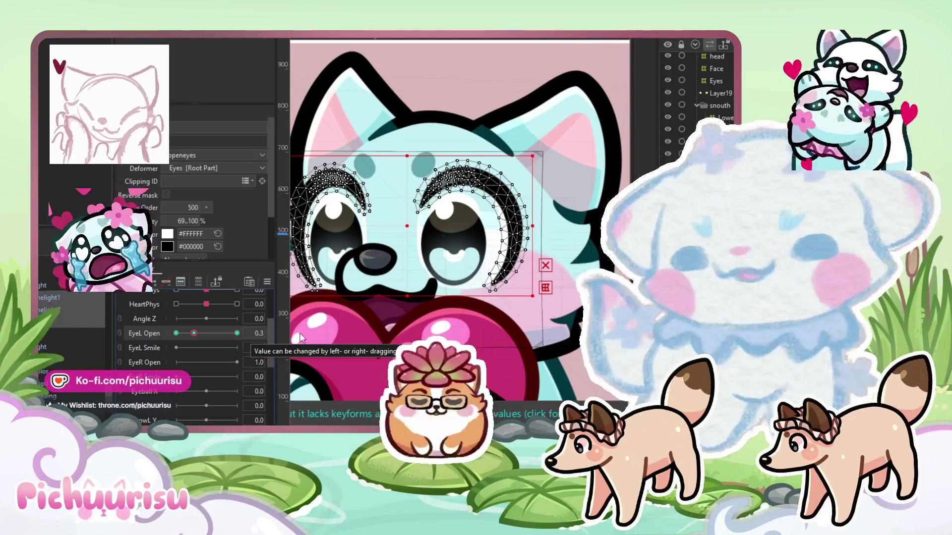
pyautogui.click(235, 333)
pyautogui.click(194, 333)
# Brush both eye meshes toward a half-closed shape at EyeL Open 0.3
pyautogui.press('b')
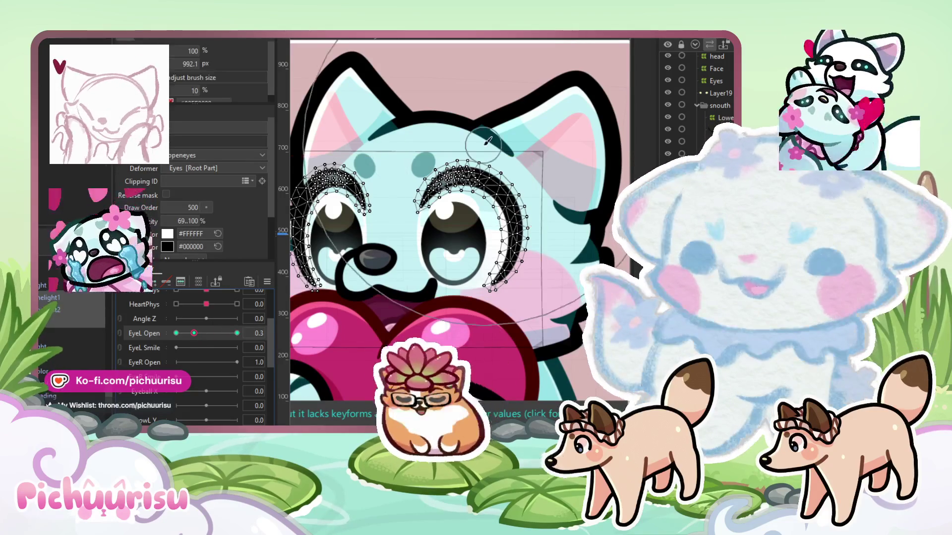
pyautogui.moveTo(471, 199)
pyautogui.mouseDown()
pyautogui.moveTo(347, 228)
pyautogui.moveTo(476, 233)
pyautogui.mouseUp()
pyautogui.press('[')
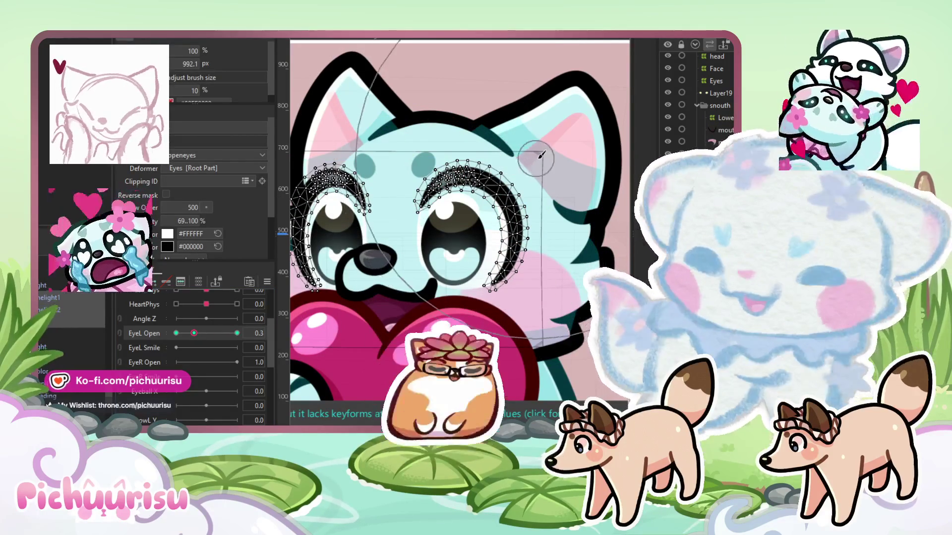
pyautogui.moveTo(384, 168); pyautogui.dragTo(297, 50)
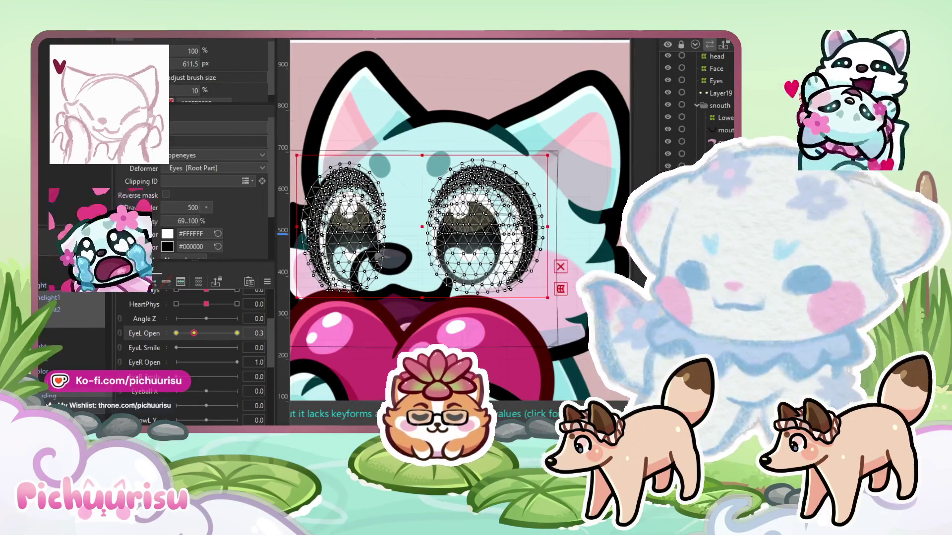
pyautogui.keyDown('shift'); pyautogui.click(342, 322); pyautogui.keyUp('shift')
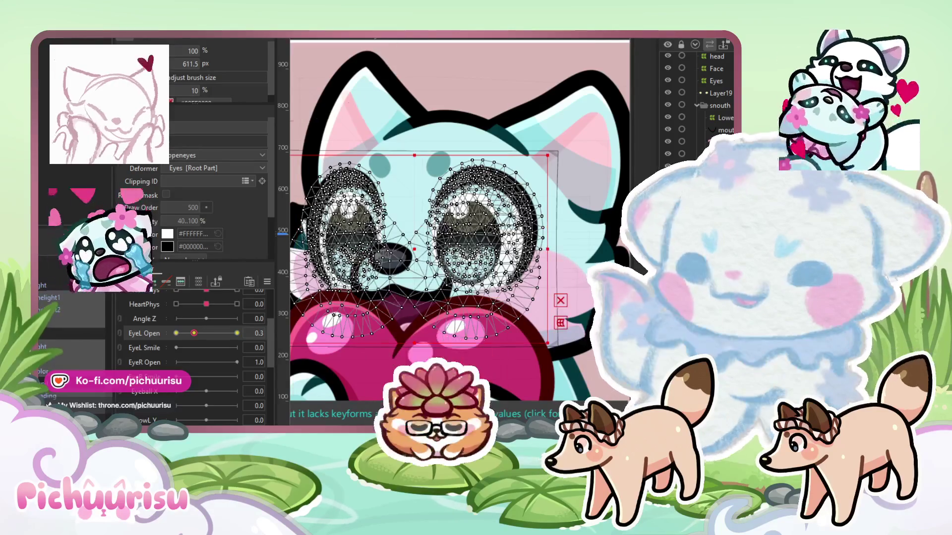
pyautogui.hotkey('ctrl', 'z')
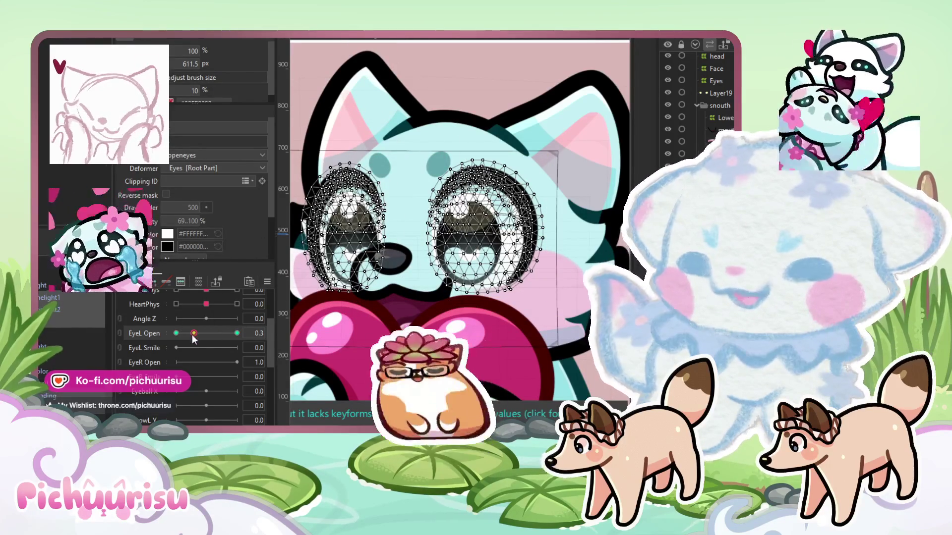
# Shrink the deform brush to about 300 px and scrub EyeL Open to preview the eye
pyautogui.scroll(5, 342, 163)
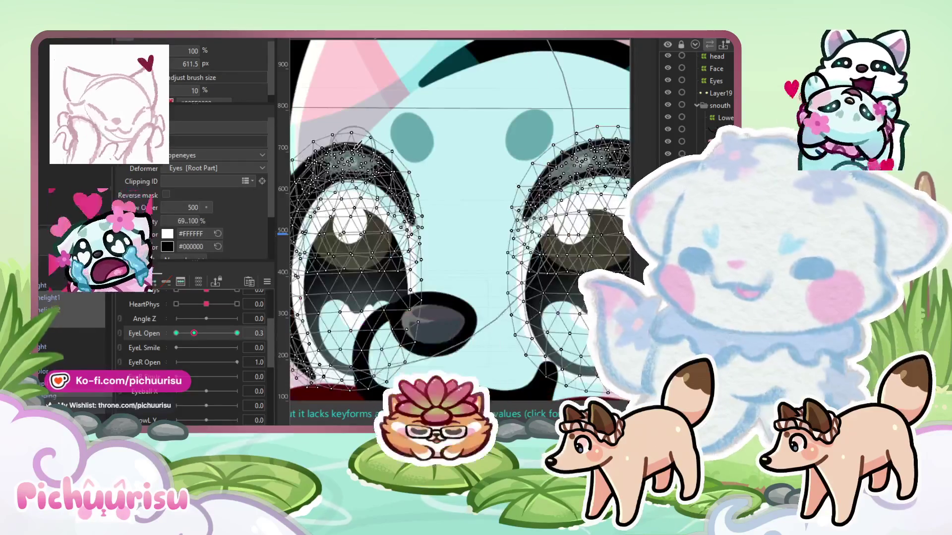
pyautogui.scroll(-2, 347, 199)
pyautogui.scroll(4, 475, 157)
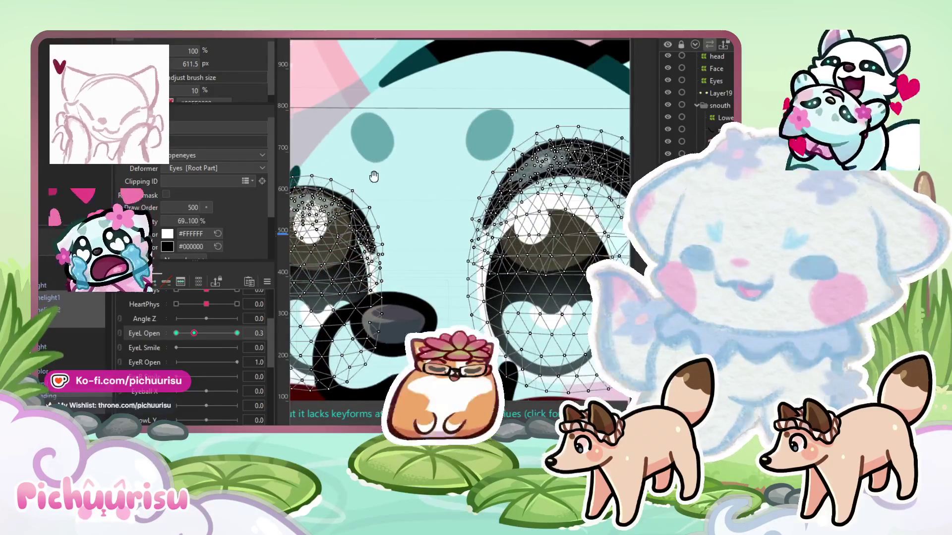
pyautogui.scroll(-2, 461, 144)
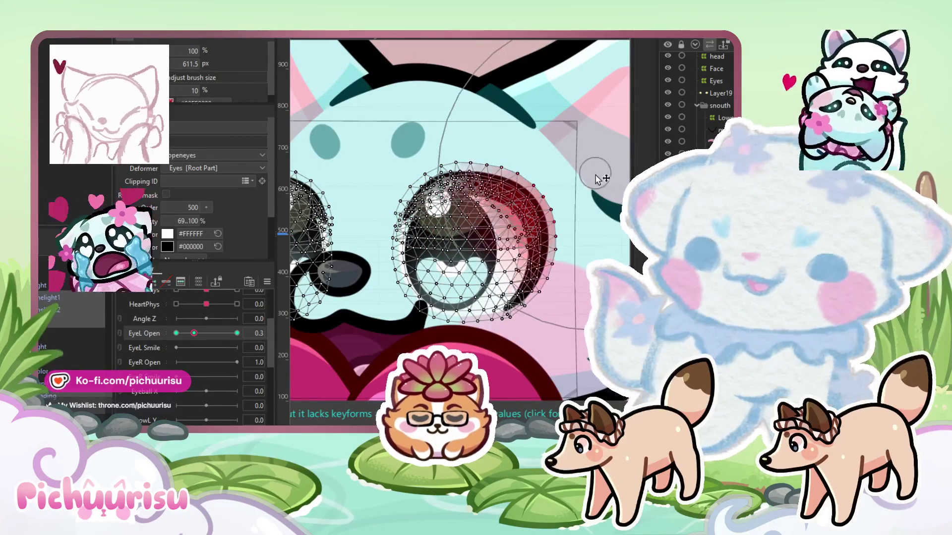
pyautogui.moveTo(457, 117); pyautogui.dragTo(381, 204)
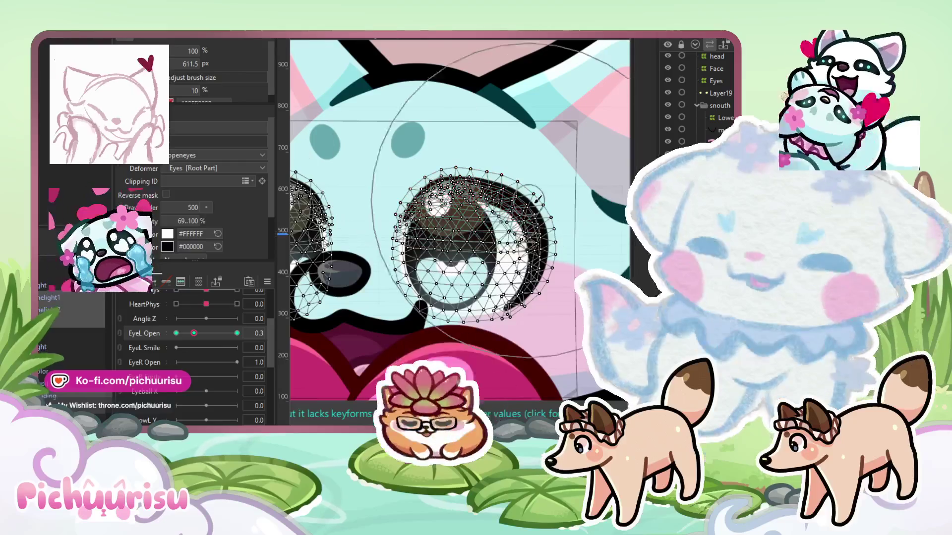
pyautogui.scroll(2, 437, 219)
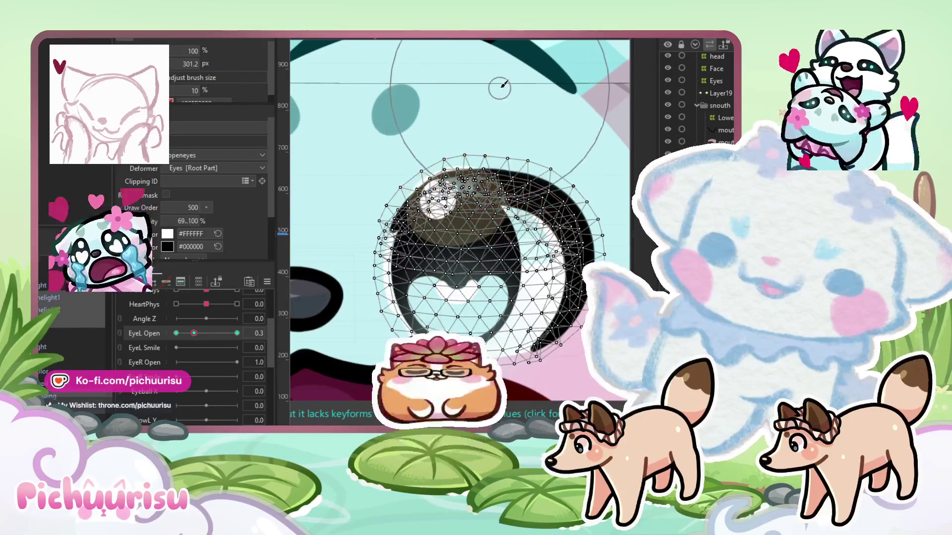
pyautogui.scroll(-3, 613, 106)
pyautogui.scroll(3, 417, 198)
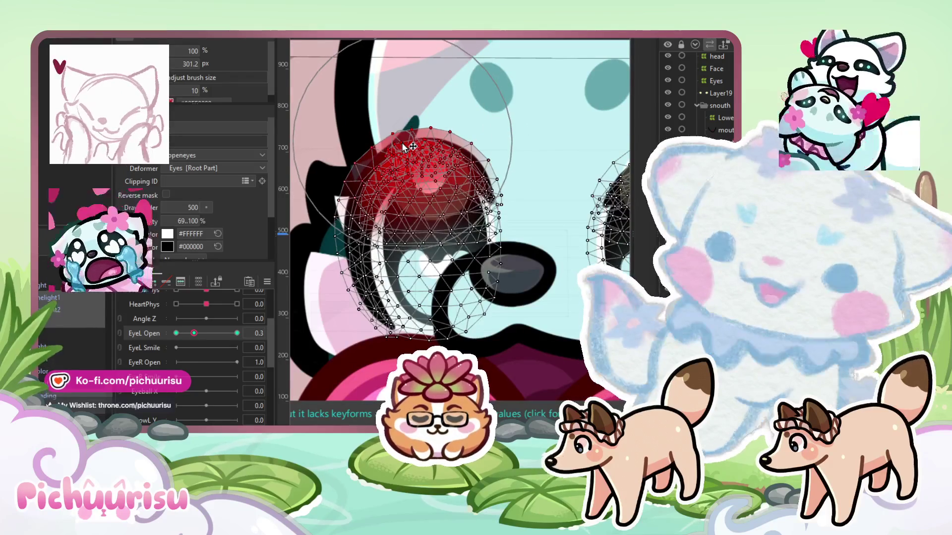
pyautogui.scroll(-4, 359, 145)
pyautogui.scroll(3, 360, 144)
pyautogui.scroll(-1, 359, 145)
pyautogui.moveTo(219, 333); pyautogui.dragTo(271, 325)
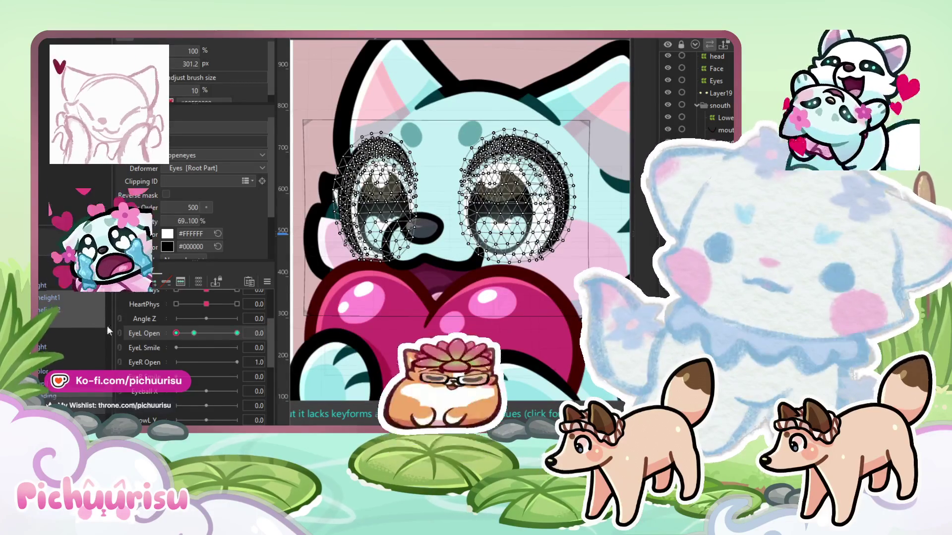
# At the 0.3 keyform, centre and reshape the other eye half-closed, then scrub EyeL Open from 1.0
pyautogui.click(194, 334)
pyautogui.scroll(3, 431, 172)
pyautogui.moveTo(432, 172); pyautogui.dragTo(328, 162)
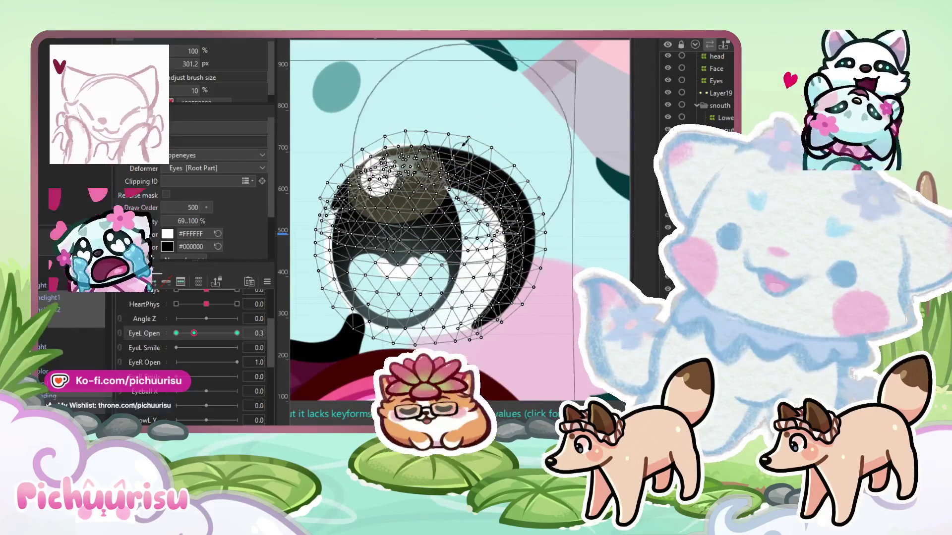
pyautogui.hscroll(-5, 461, 139)
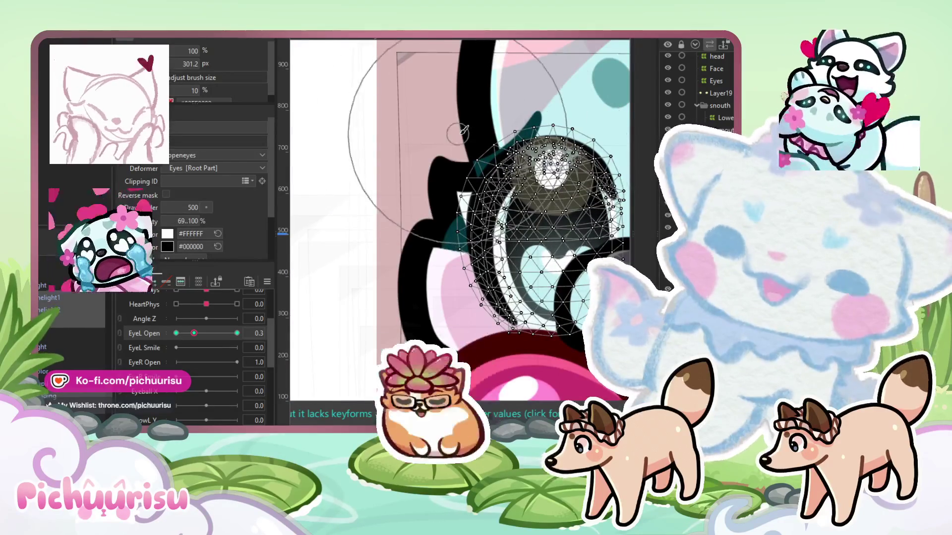
pyautogui.moveTo(492, 157); pyautogui.dragTo(398, 156)
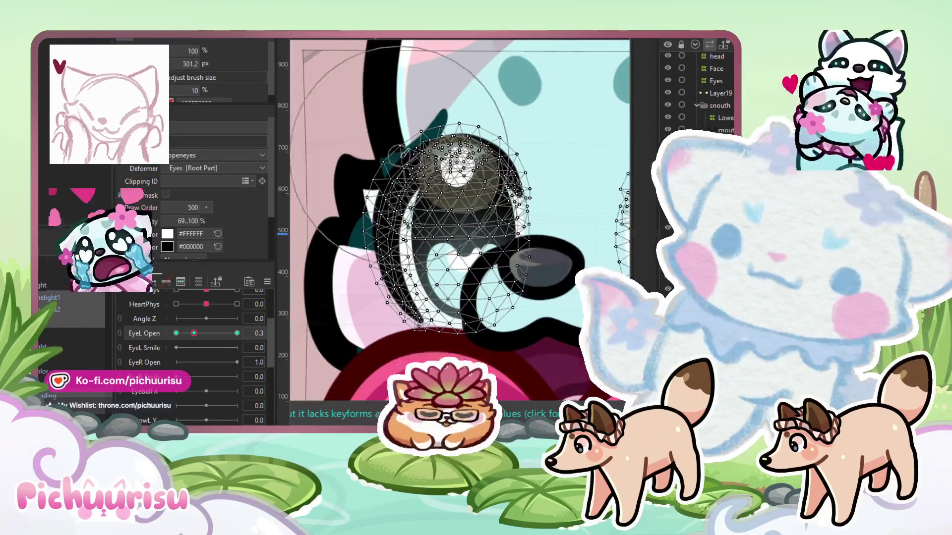
pyautogui.scroll(2, 401, 169)
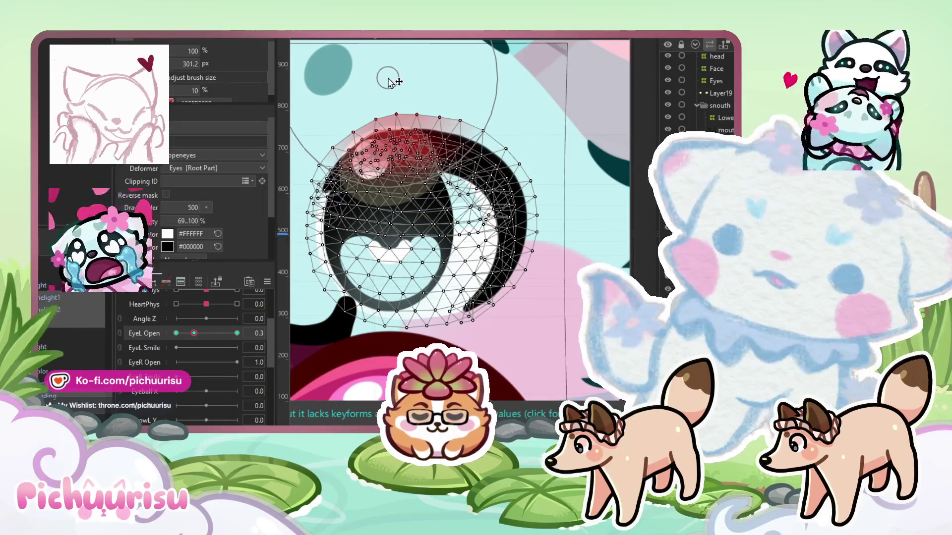
pyautogui.scroll(-5, 384, 164)
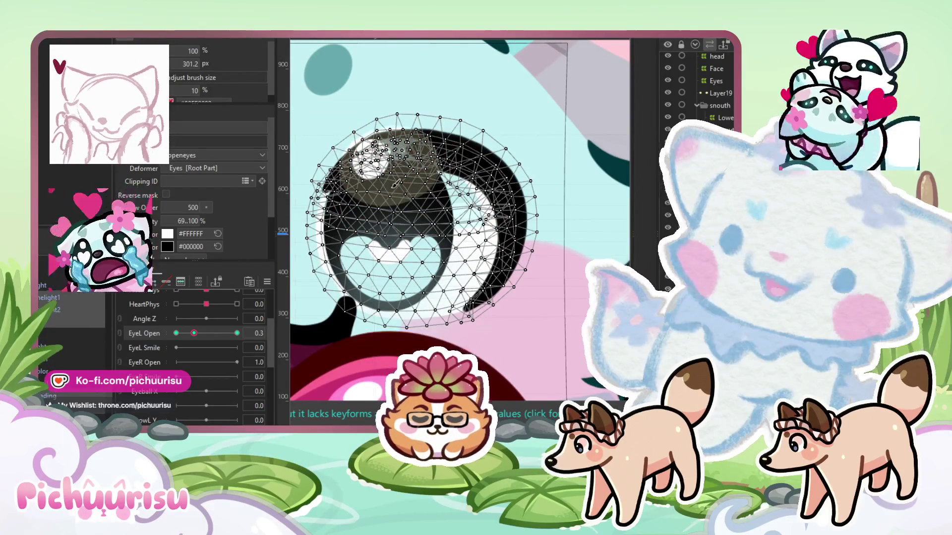
pyautogui.click(237, 333)
pyautogui.moveTo(237, 334); pyautogui.dragTo(176, 334)
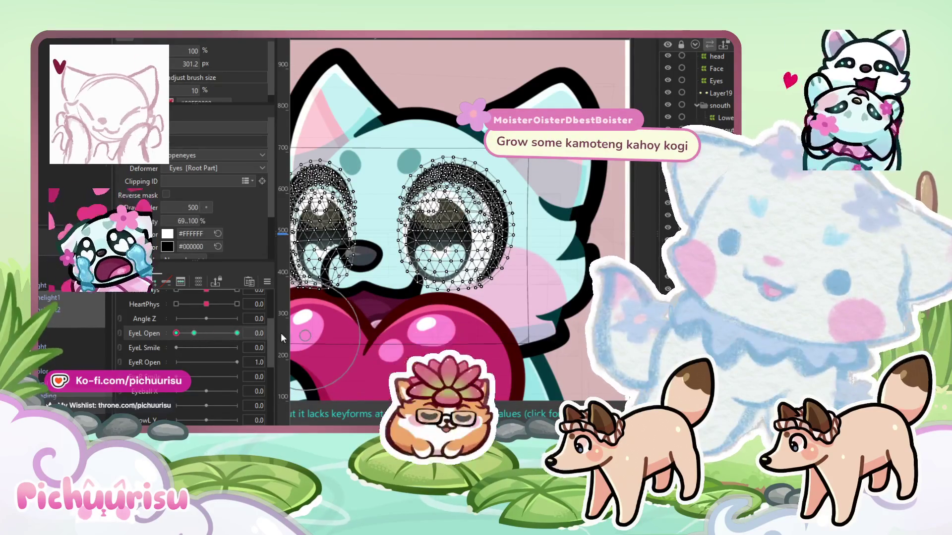
# Toggle EyeL Open between 1.0 and 0.3, keeping only the eye meshes selected
pyautogui.click(237, 334)
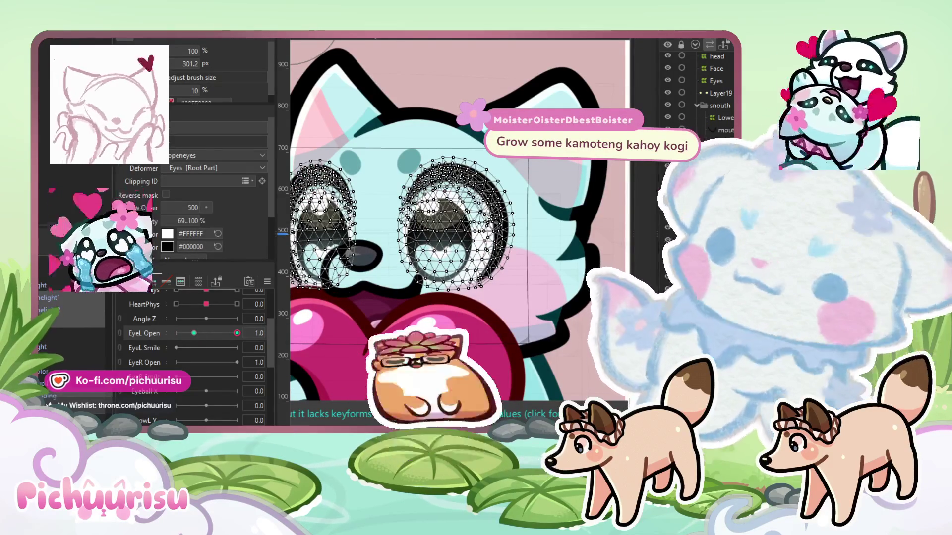
pyautogui.click(216, 344)
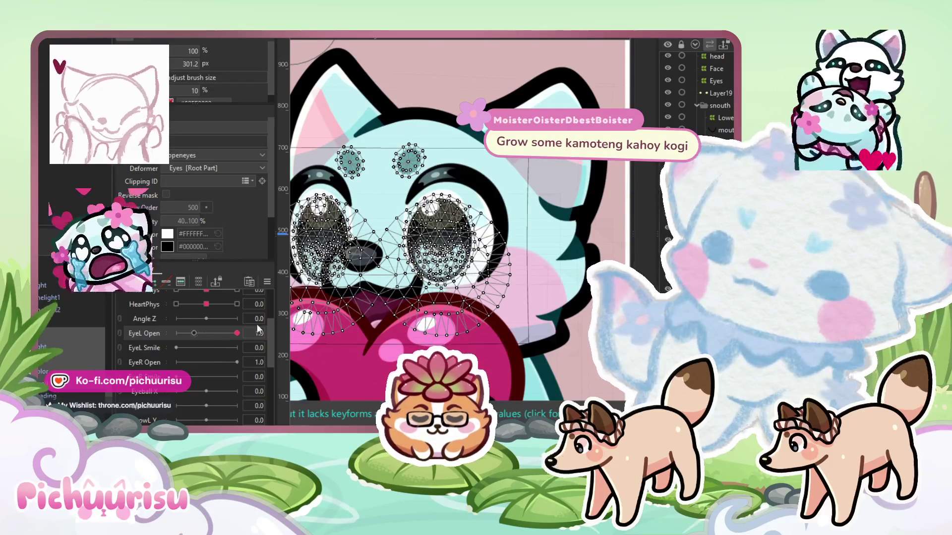
pyautogui.click(237, 333)
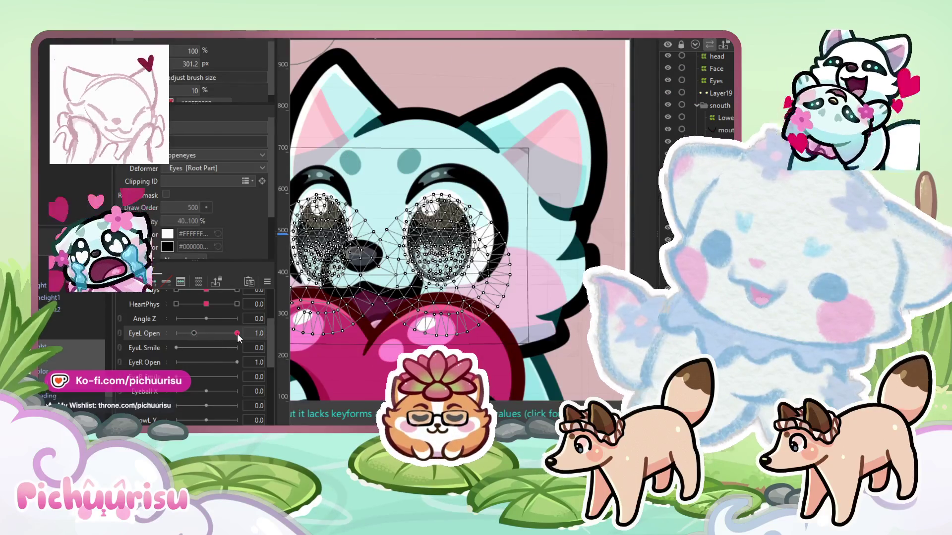
pyautogui.click(194, 333)
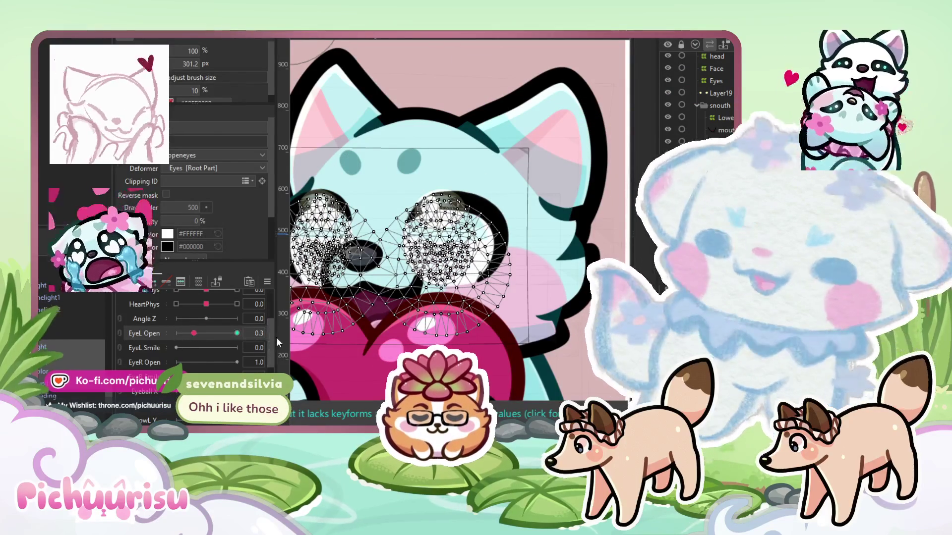
pyautogui.scroll(3, 497, 202)
# Scrub the blink, marquee-select both eye sparkle highlights, and return to the 0.3 keyform
pyautogui.click(432, 221)
pyautogui.scroll(-3, 431, 221)
pyautogui.scroll(-2, 339, 189)
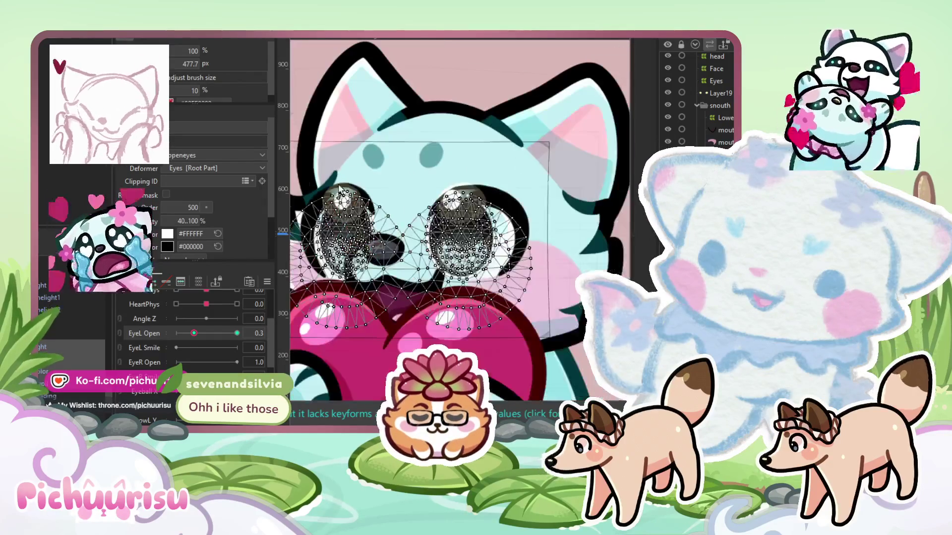
pyautogui.moveTo(194, 333); pyautogui.dragTo(237, 333)
pyautogui.moveTo(324, 179); pyautogui.dragTo(492, 228)
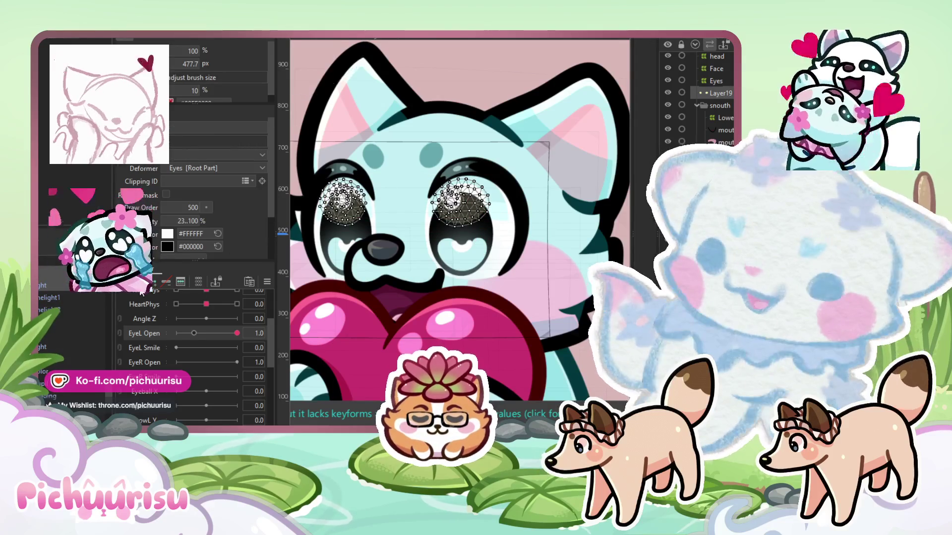
pyautogui.click(193, 332)
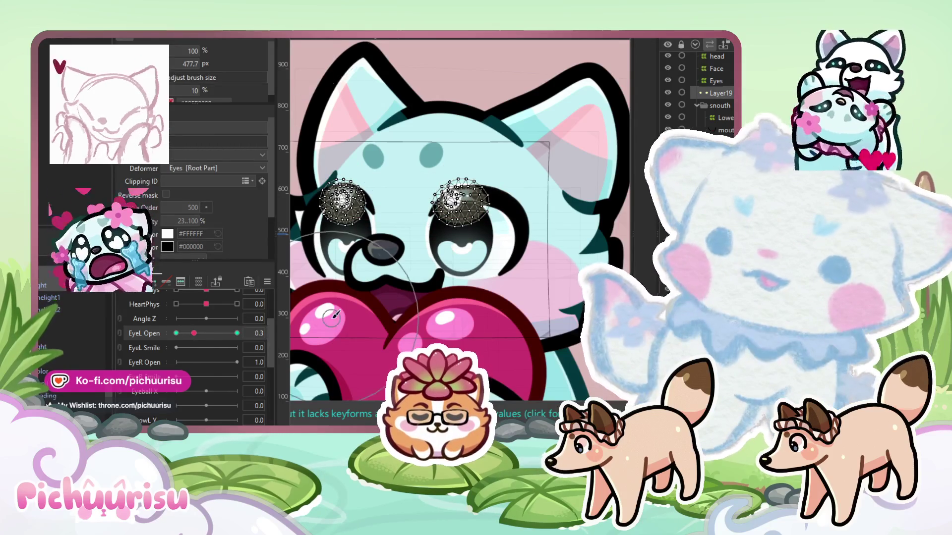